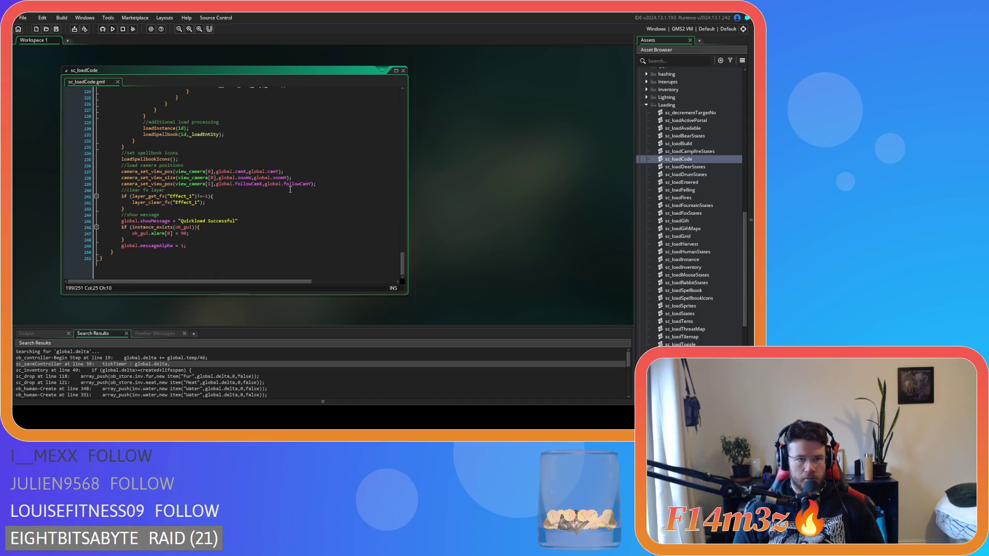
# Step: Review the local array variable_instance_set line and the harvestNos value assignment in sc_loadCode
pyautogui.scroll(5, 290, 190)
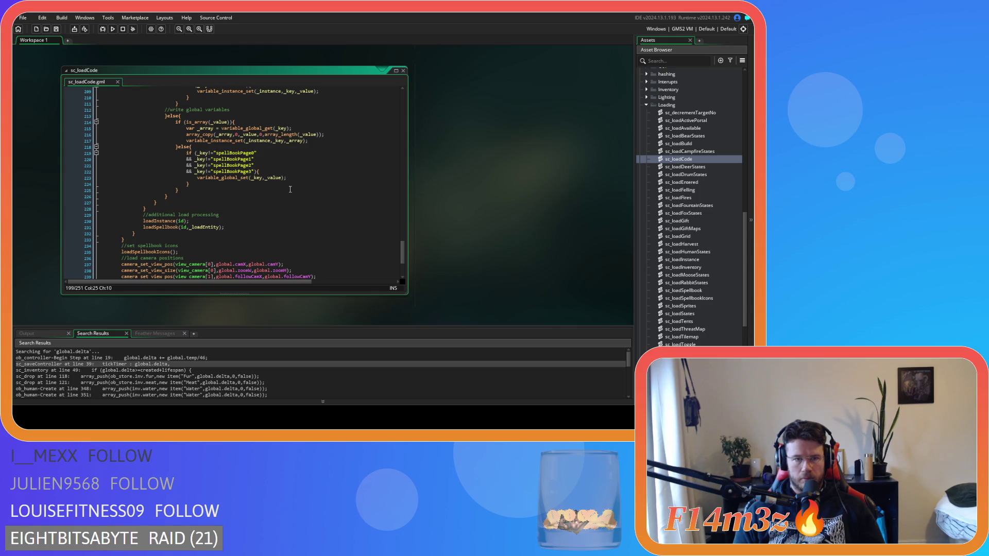
pyautogui.scroll(3, 290, 189)
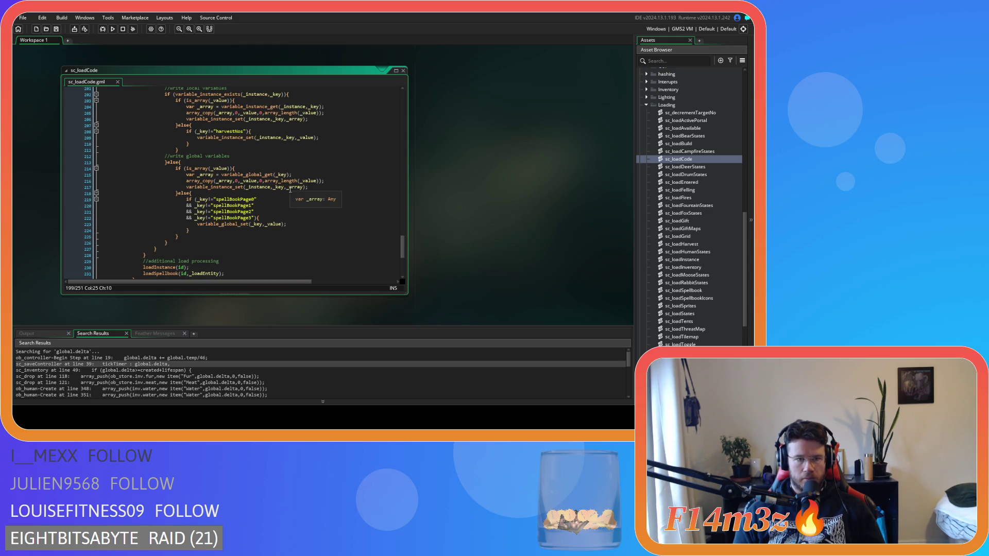
pyautogui.scroll(2, 290, 190)
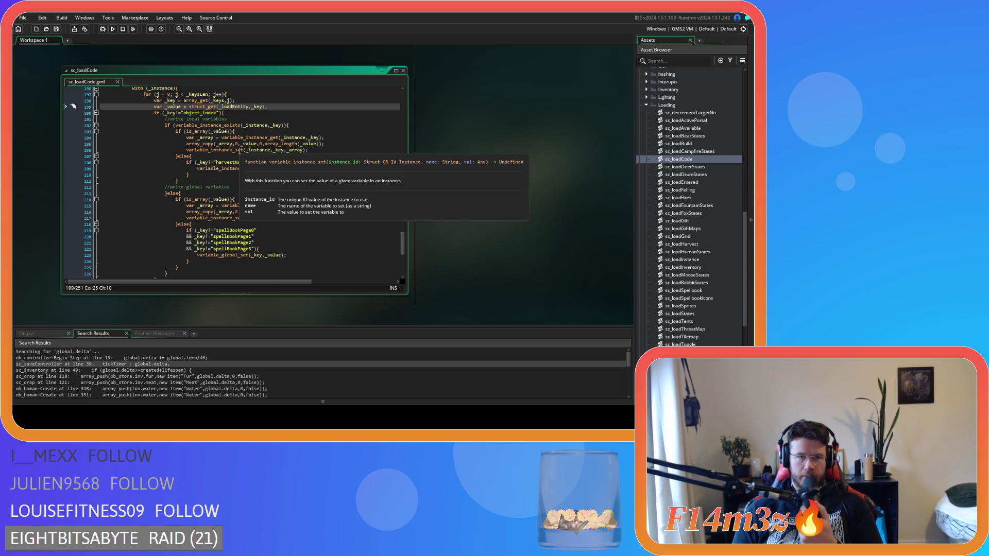
pyautogui.moveTo(237, 148)
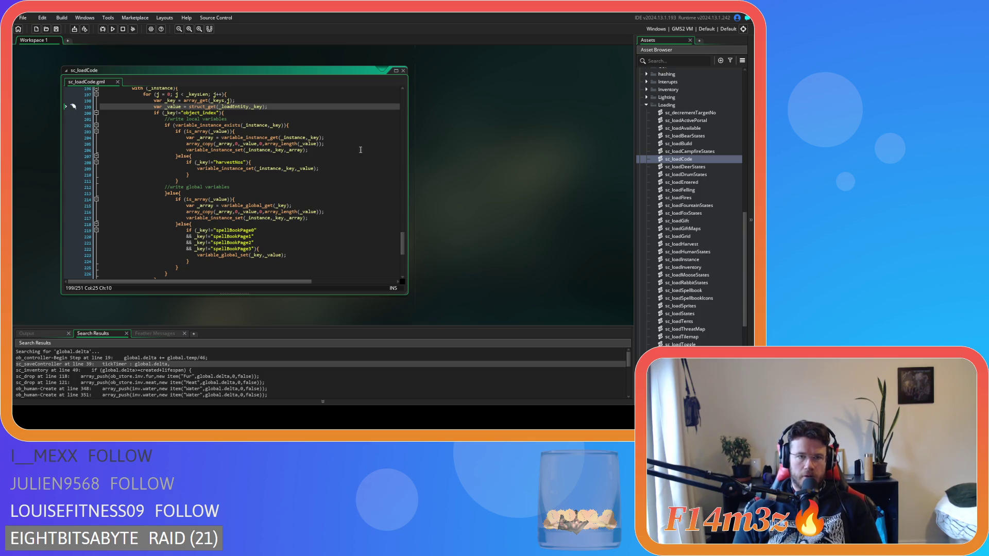
pyautogui.click(325, 153)
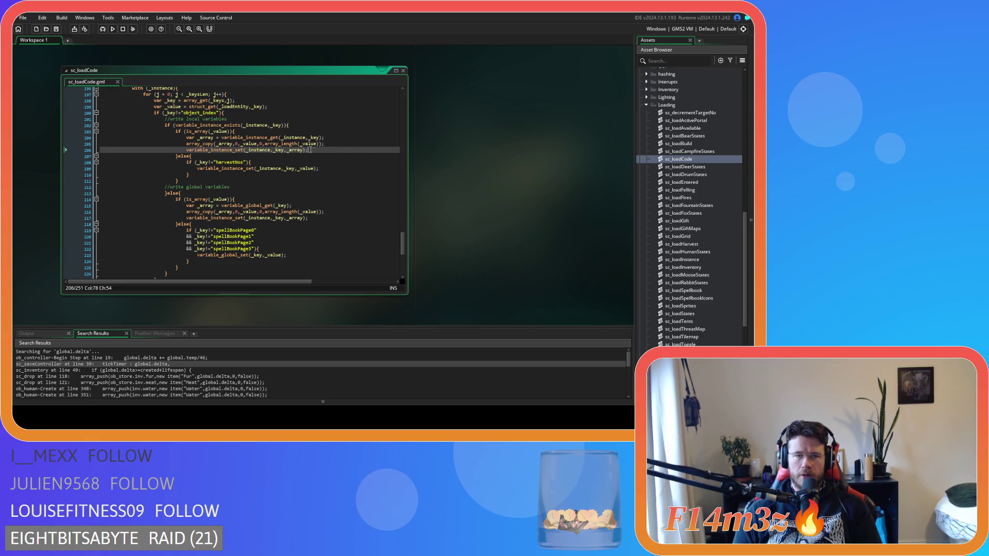
pyautogui.click(334, 173)
pyautogui.click(335, 168)
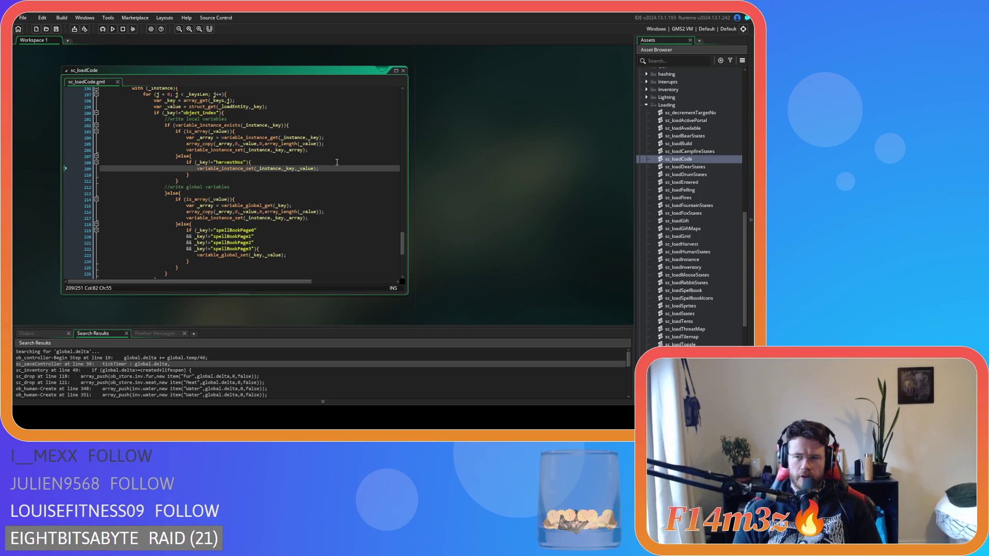
pyautogui.click(319, 152)
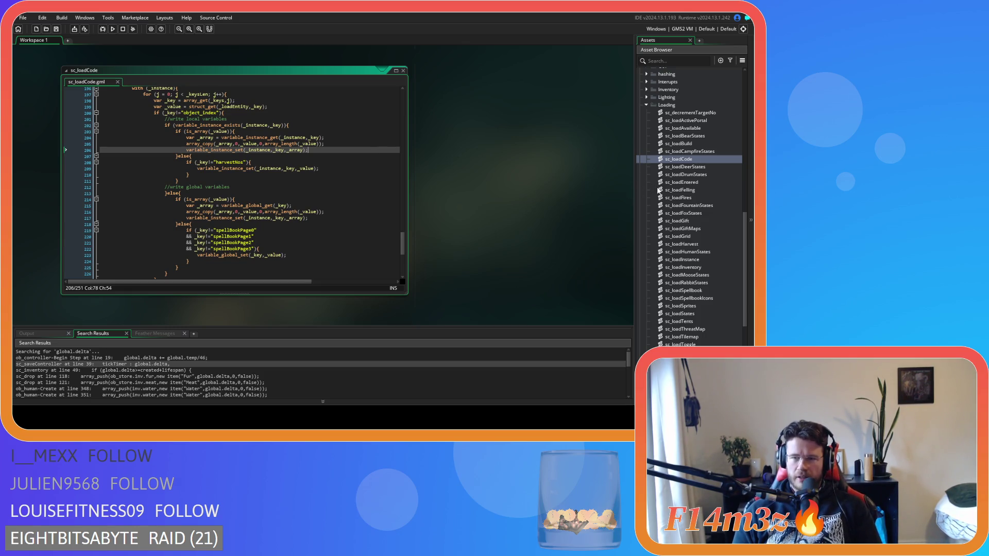
# Step: Recheck the harvestNos assignment and what type _array holds in the restore loop
pyautogui.scroll(-2, 659, 190)
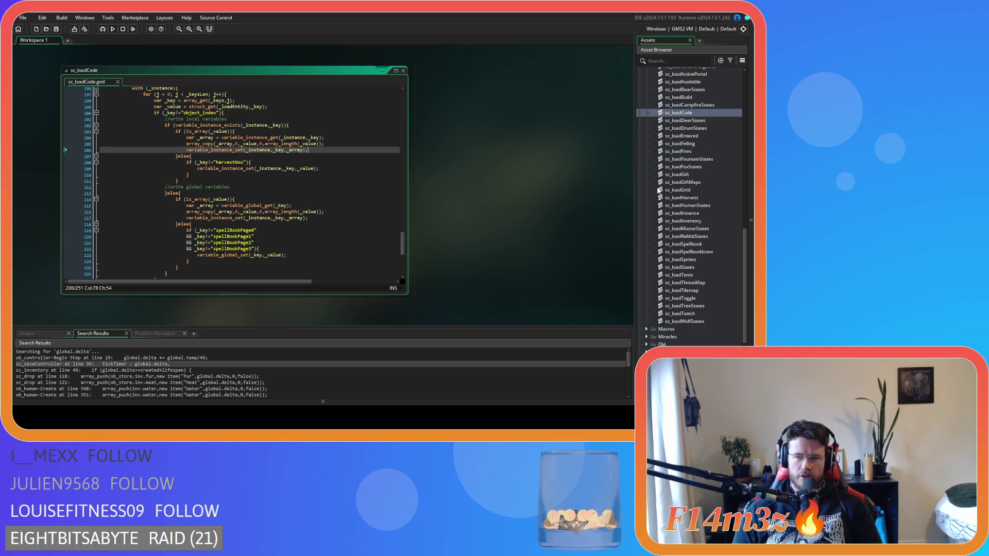
pyautogui.scroll(-2, 659, 190)
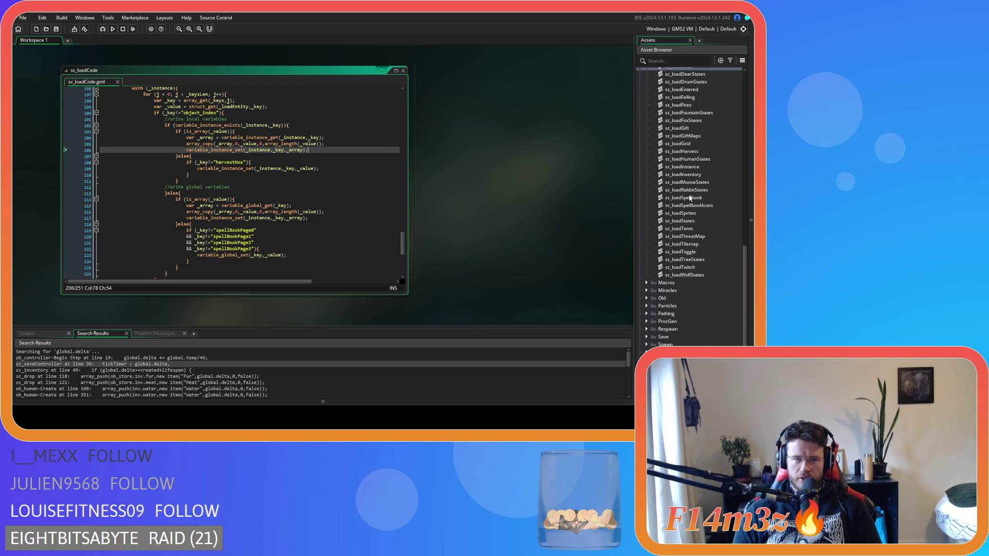
pyautogui.click(311, 180)
pyautogui.click(311, 170)
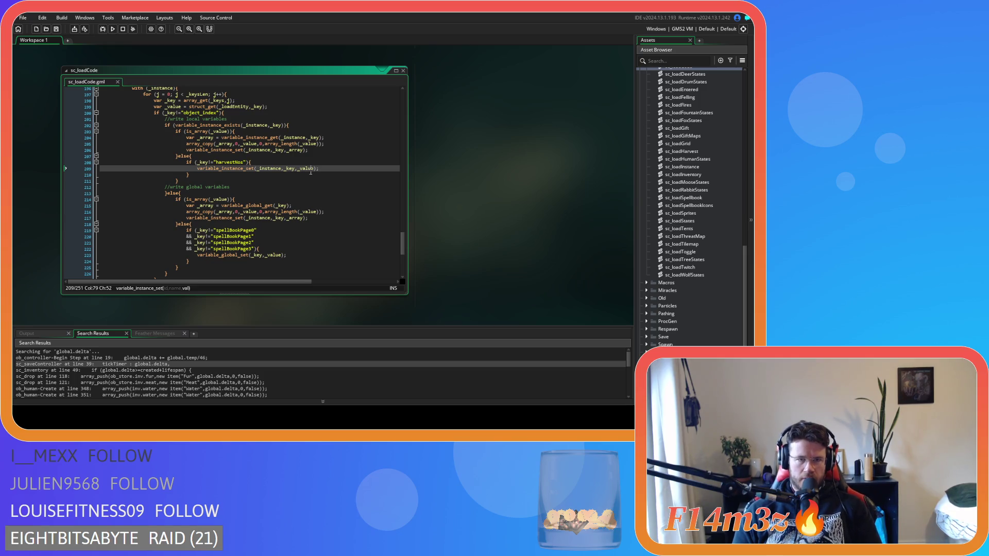
pyautogui.scroll(1, 311, 171)
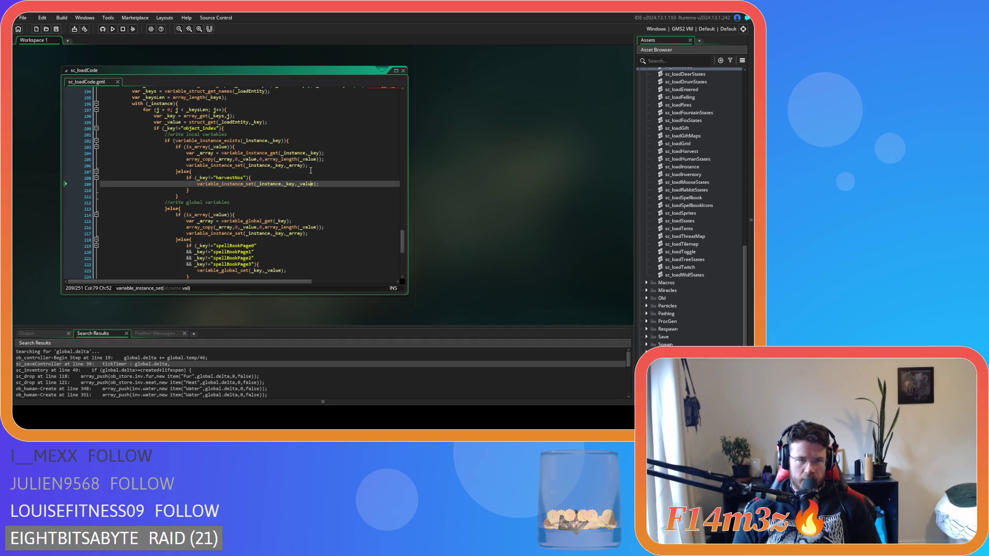
pyautogui.click(227, 159)
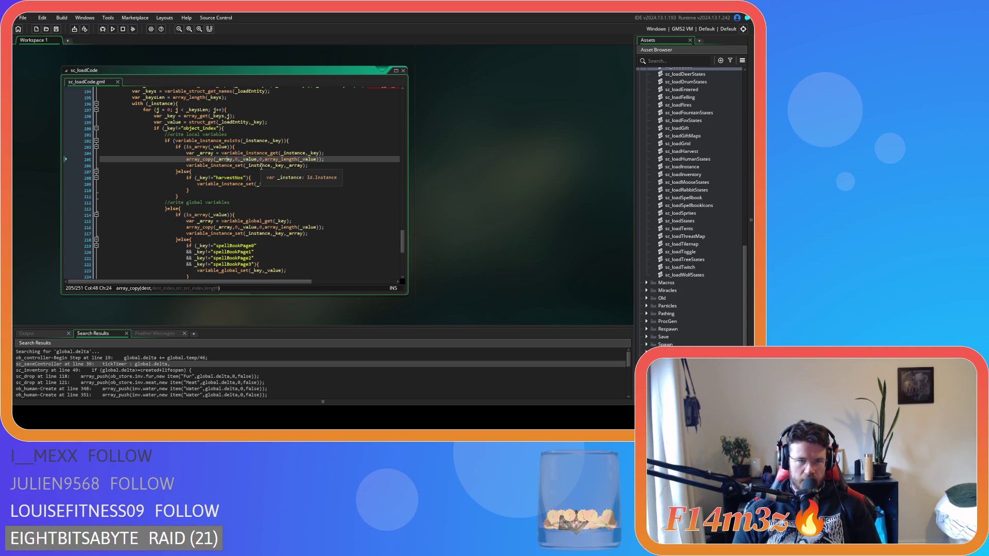
pyautogui.click(325, 166)
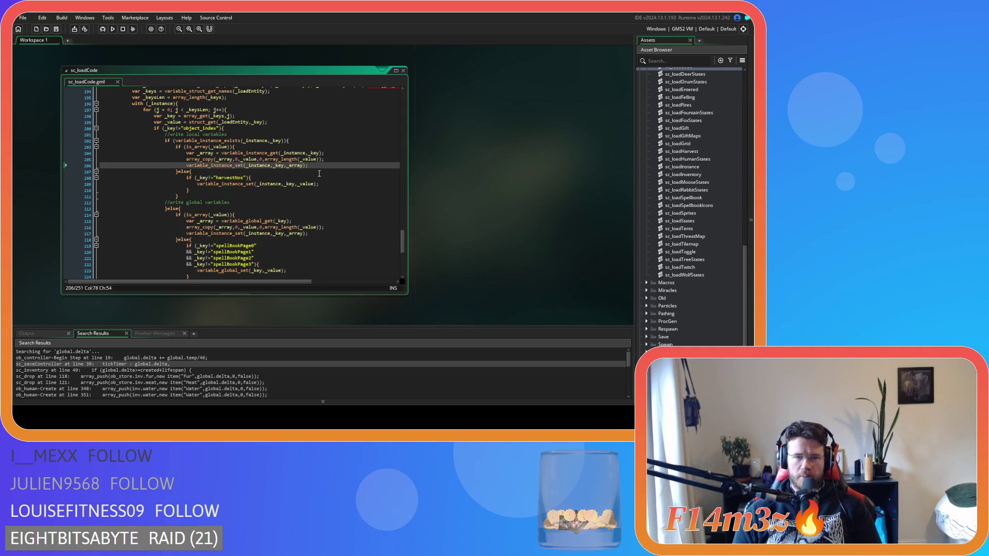
# Step: Scroll back up to the _keysLen declaration in sc_loadCode
pyautogui.moveTo(305, 182)
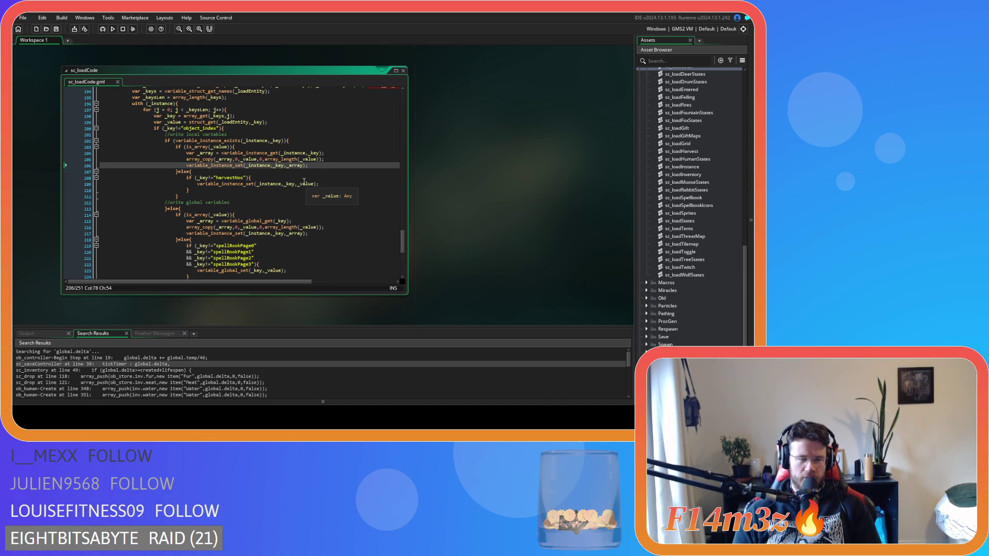
pyautogui.scroll(-2, 304, 182)
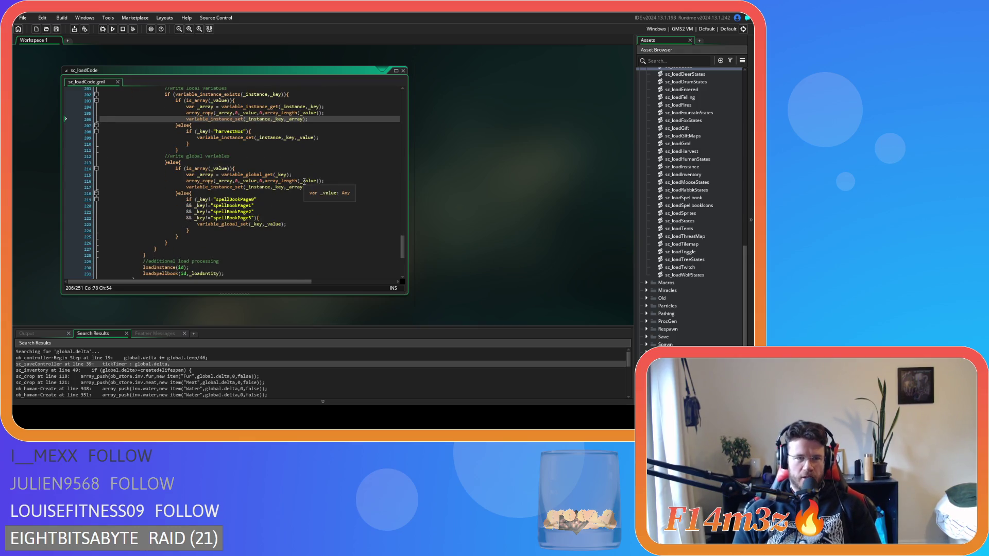
pyautogui.scroll(-3, 304, 181)
pyautogui.scroll(-2, 303, 181)
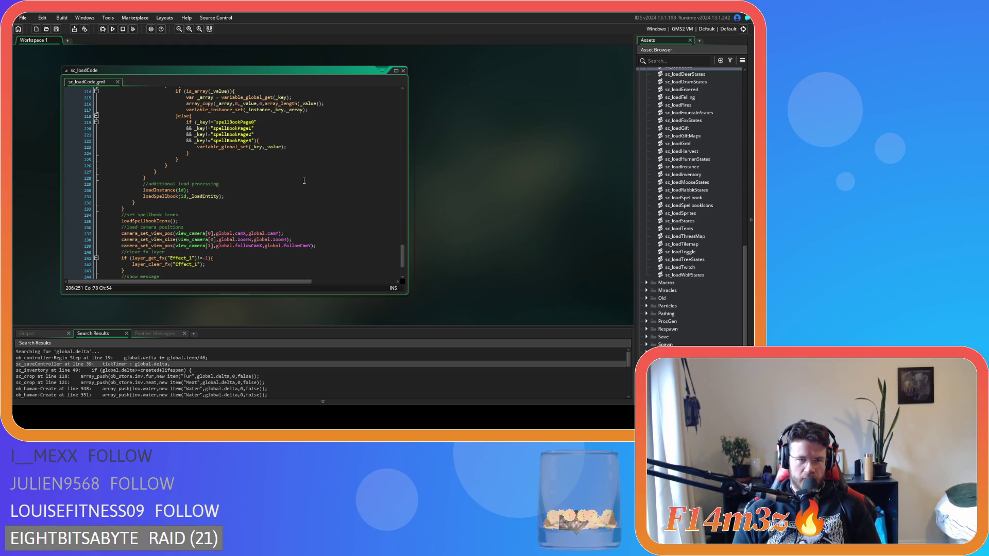
pyautogui.scroll(4, 304, 181)
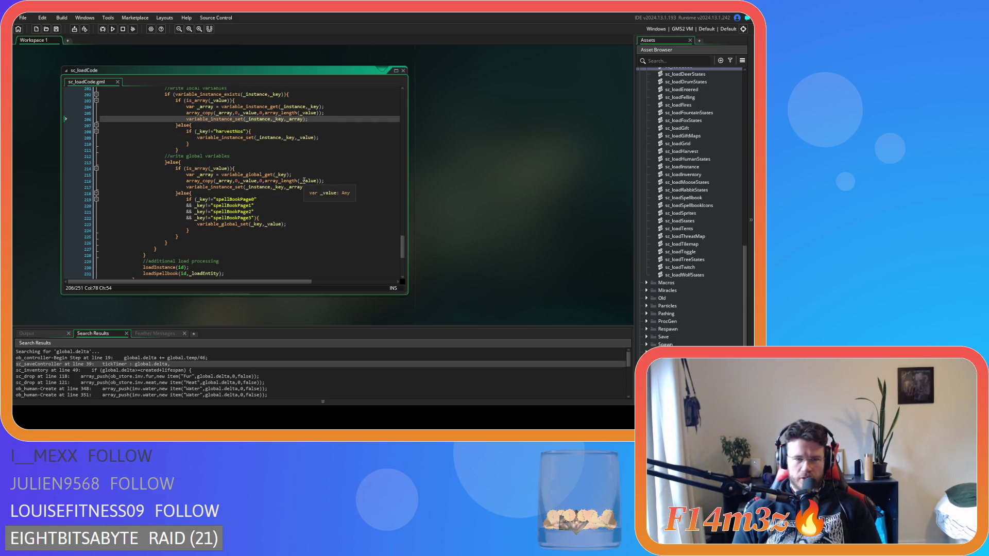
pyautogui.scroll(1, 304, 181)
pyautogui.scroll(3, 304, 180)
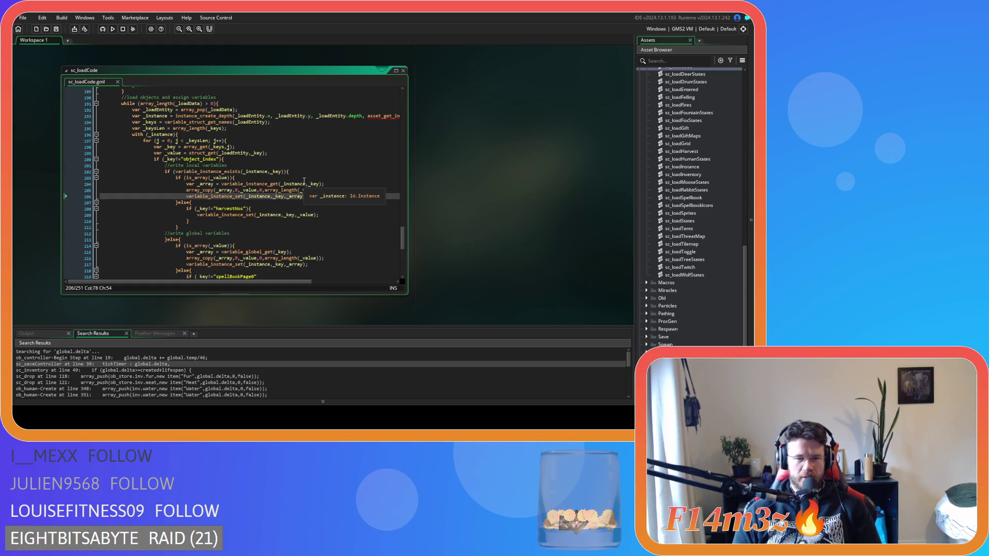
pyautogui.scroll(1, 263, 198)
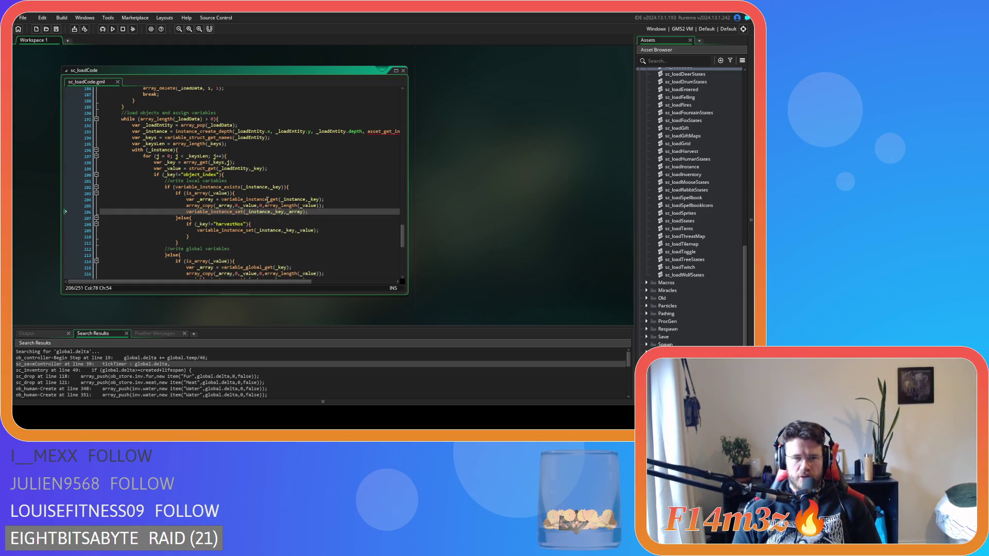
pyautogui.scroll(2, 273, 203)
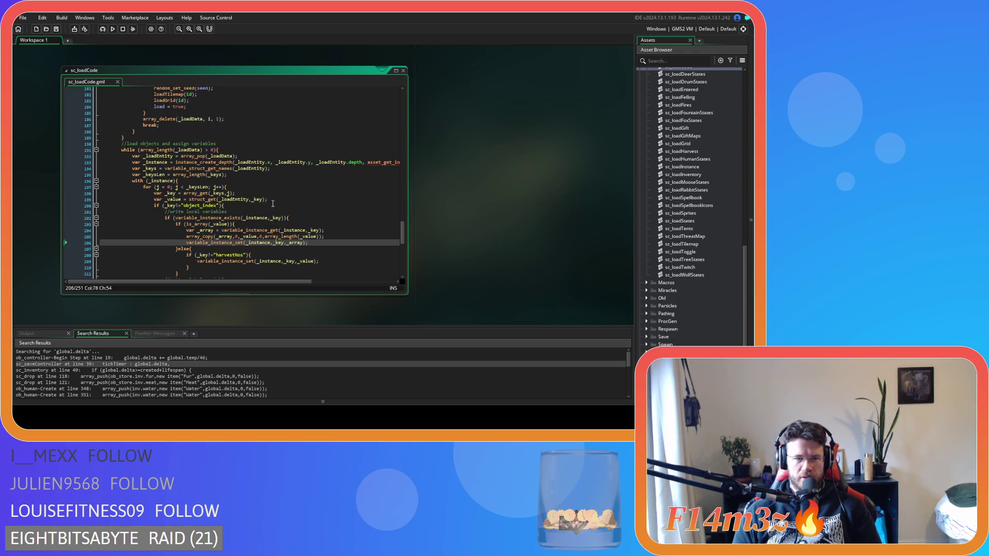
pyautogui.scroll(1, 273, 203)
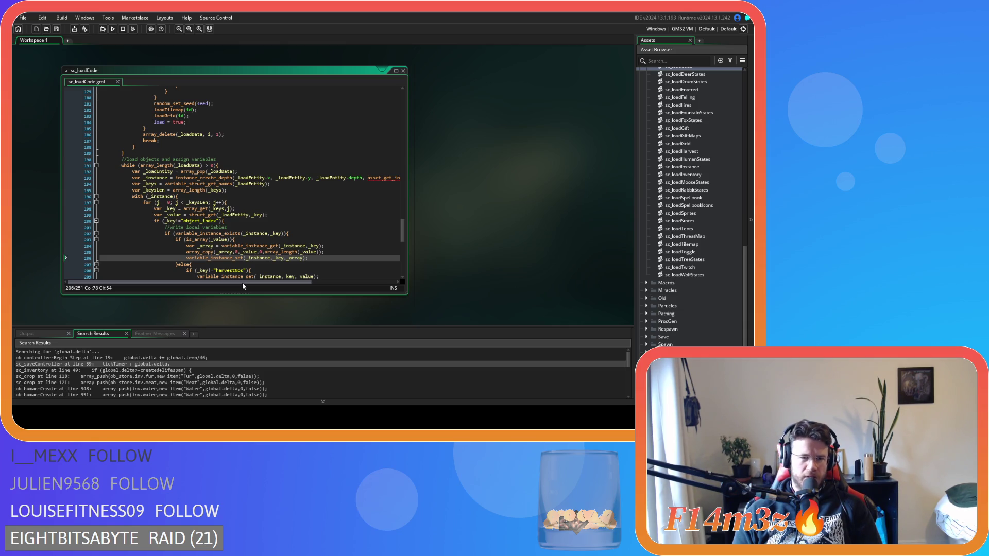
pyautogui.click(272, 189)
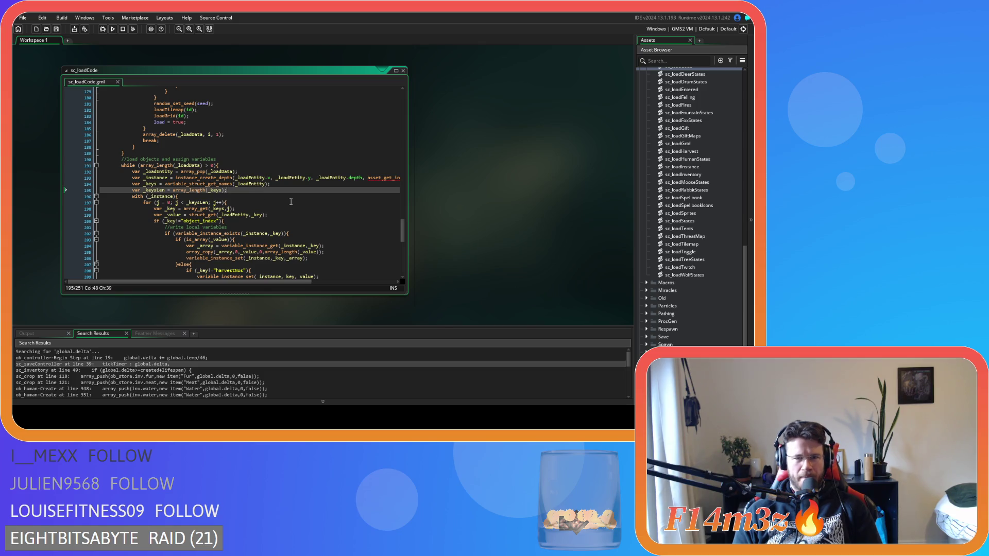
# Step: Change the loop variable j to a local 'var j' declaration
pyautogui.moveTo(235, 282)
pyautogui.mouseDown()
pyautogui.moveTo(303, 292)
pyautogui.moveTo(222, 286)
pyautogui.mouseUp()
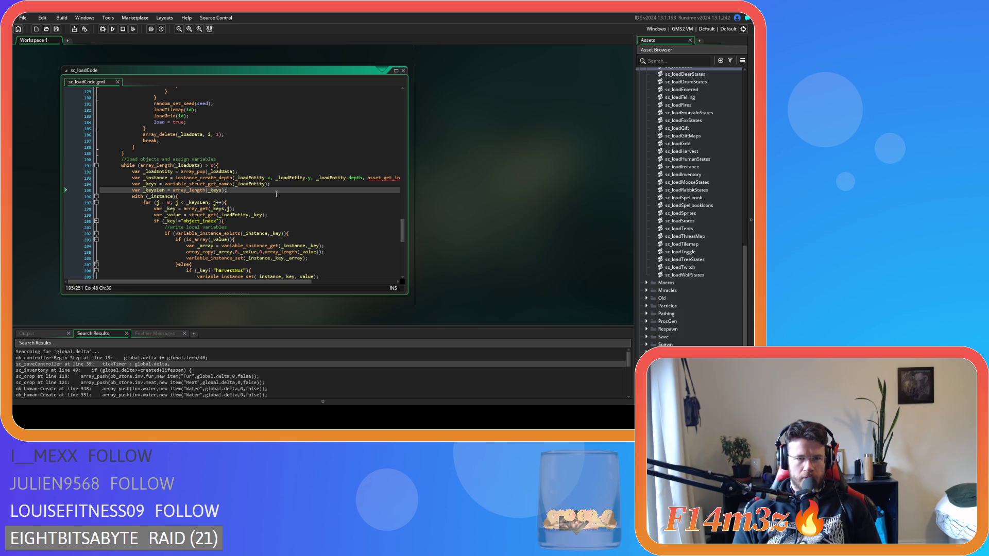
pyautogui.click(269, 199)
pyautogui.doubleClick(156, 202)
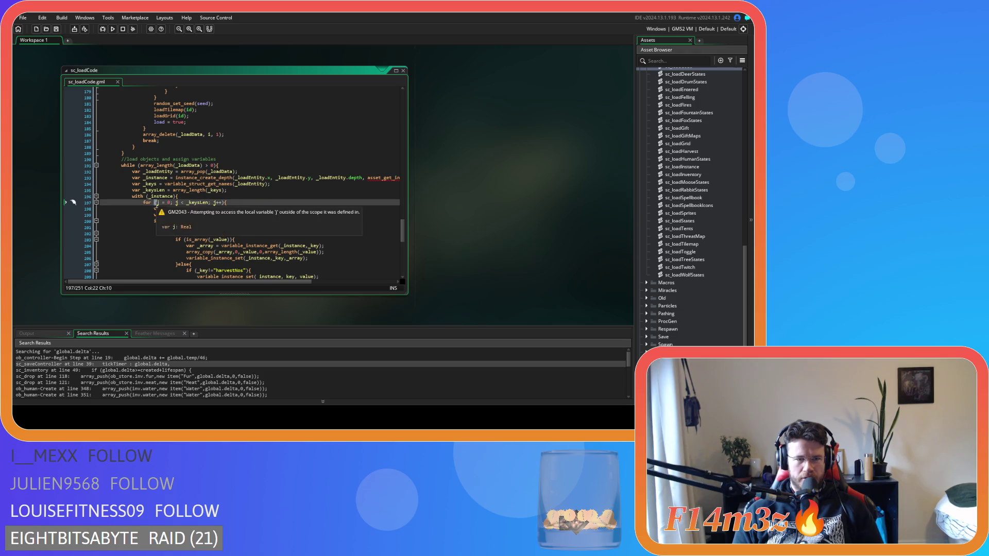
pyautogui.write('var j')
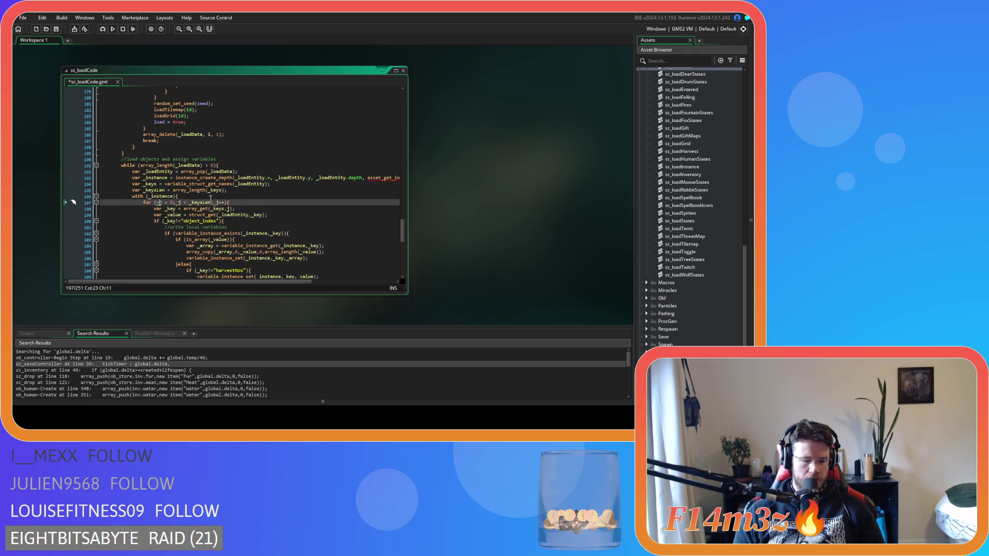
pyautogui.click(267, 213)
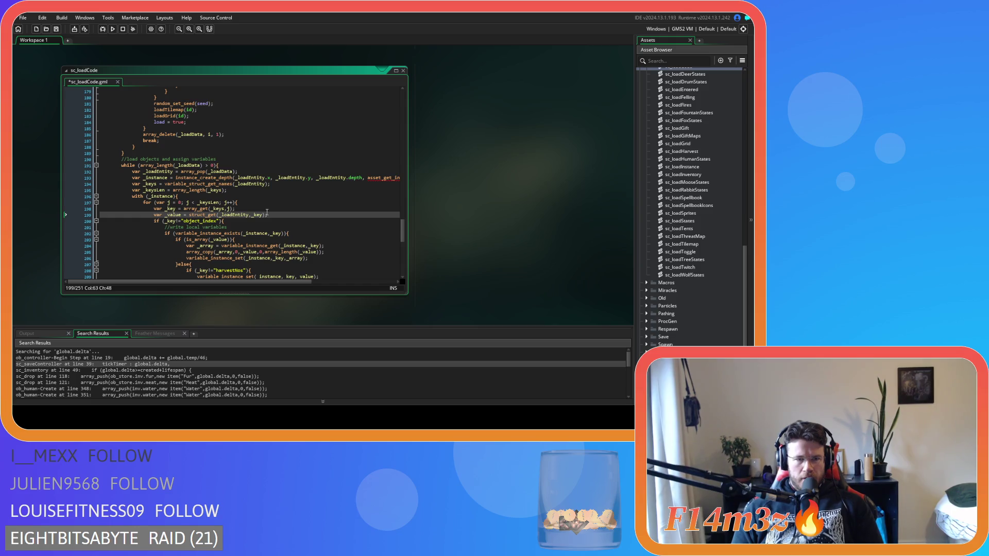
# Step: Inspect the object_index, instance-exists and is_array checks through line 210
pyautogui.scroll(-1, 267, 212)
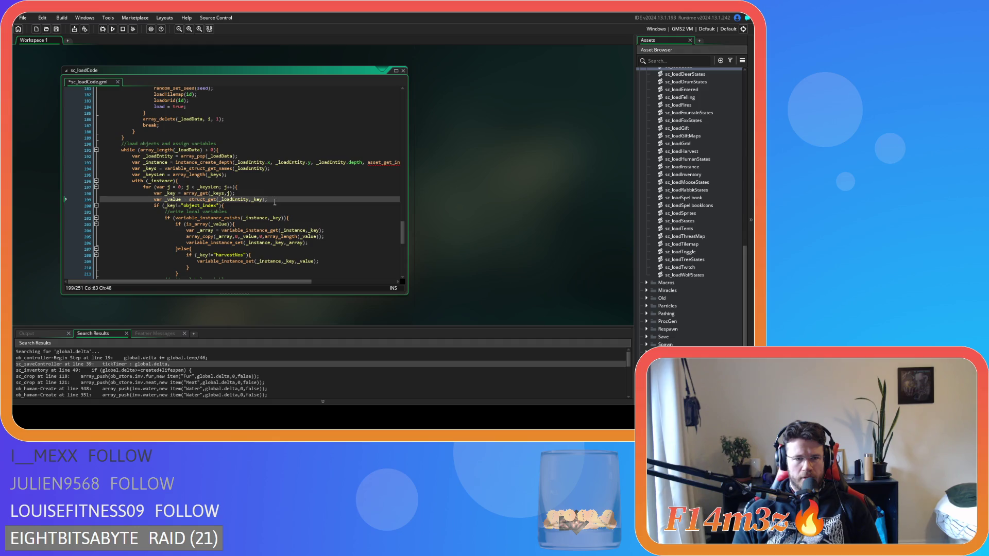
pyautogui.click(272, 206)
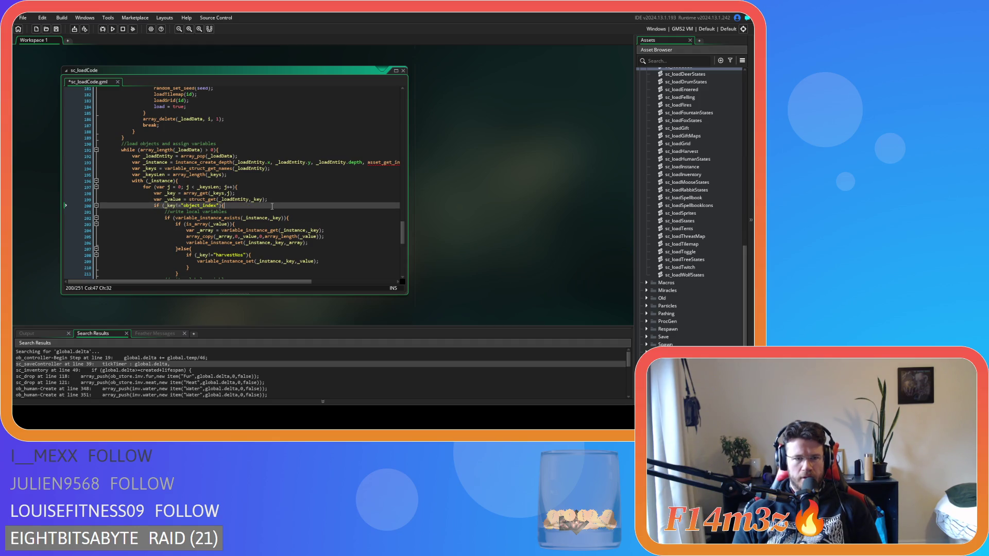
pyautogui.scroll(-1, 272, 206)
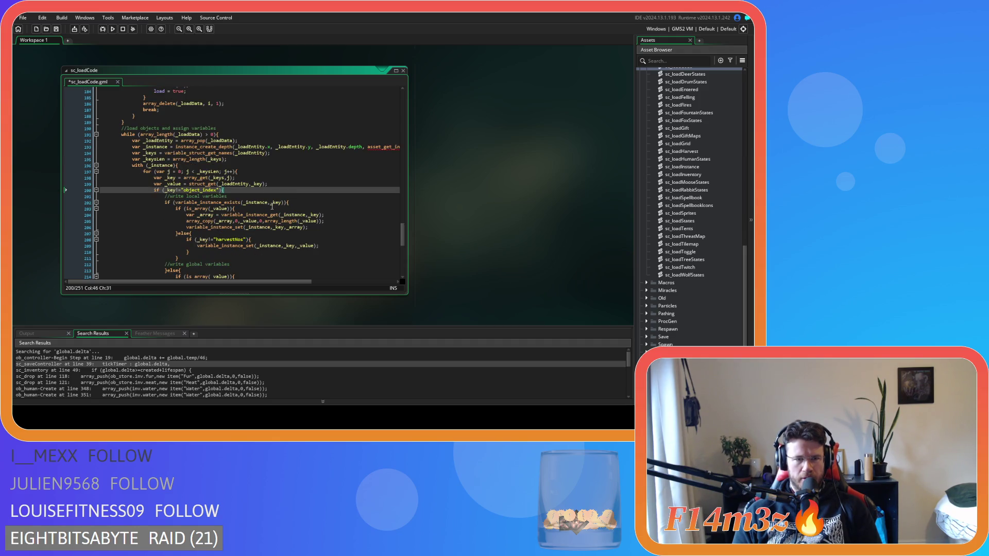
pyautogui.scroll(-1, 271, 203)
pyautogui.click(309, 187)
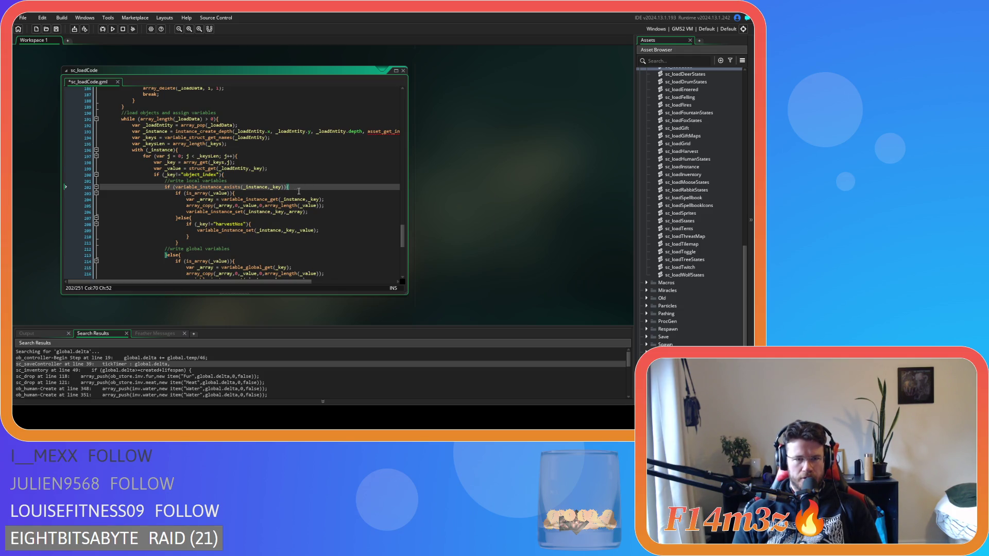
pyautogui.click(248, 193)
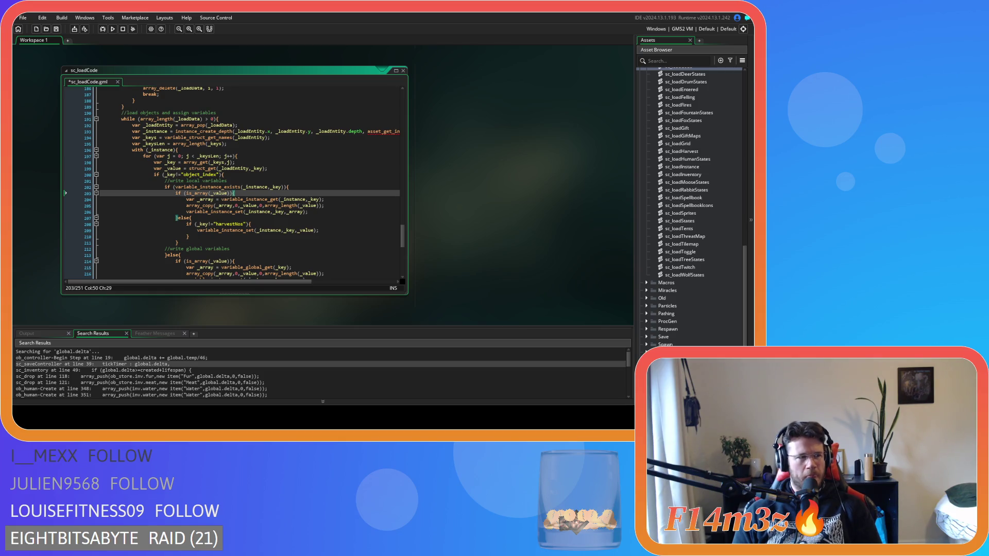
pyautogui.click(195, 237)
pyautogui.scroll(-2, 192, 141)
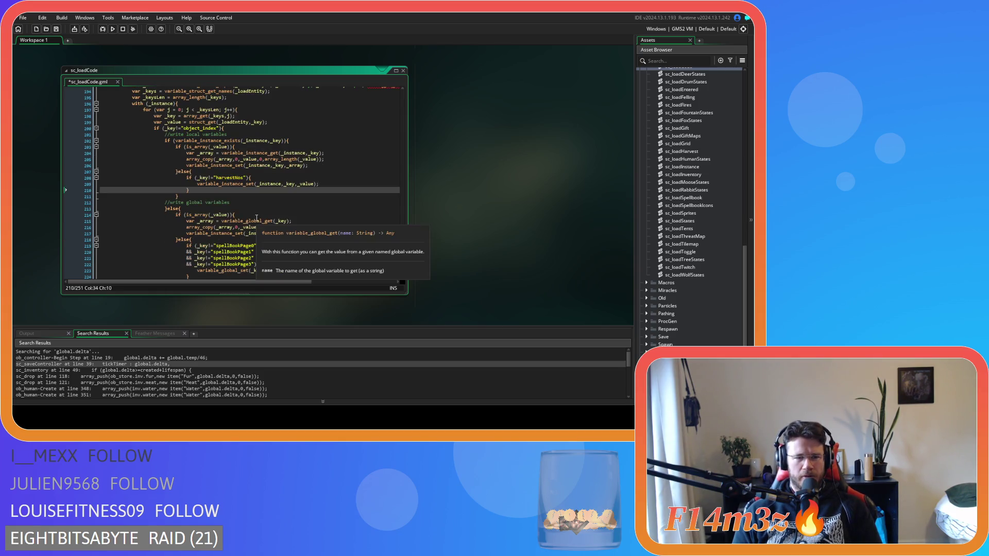
pyautogui.scroll(-2, 232, 180)
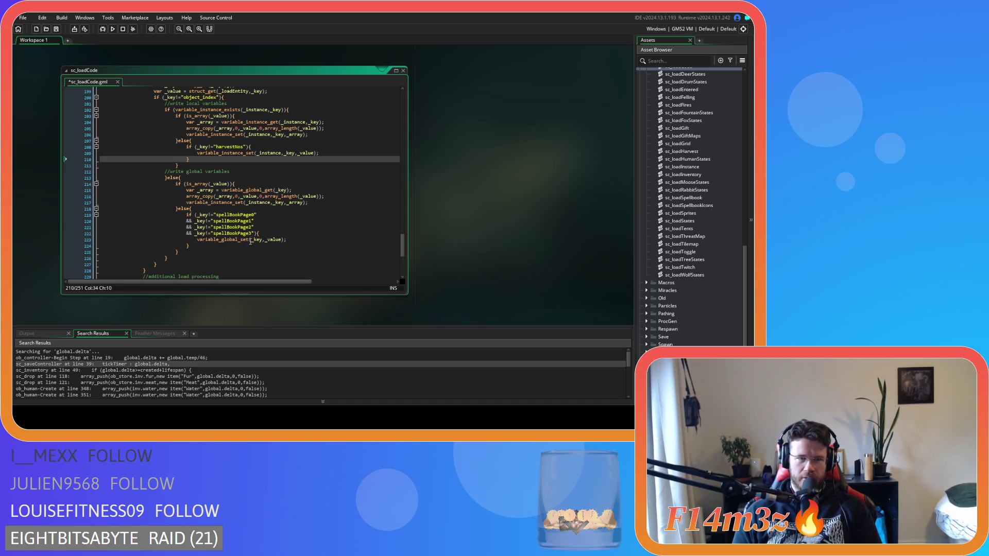
pyautogui.scroll(-2, 272, 228)
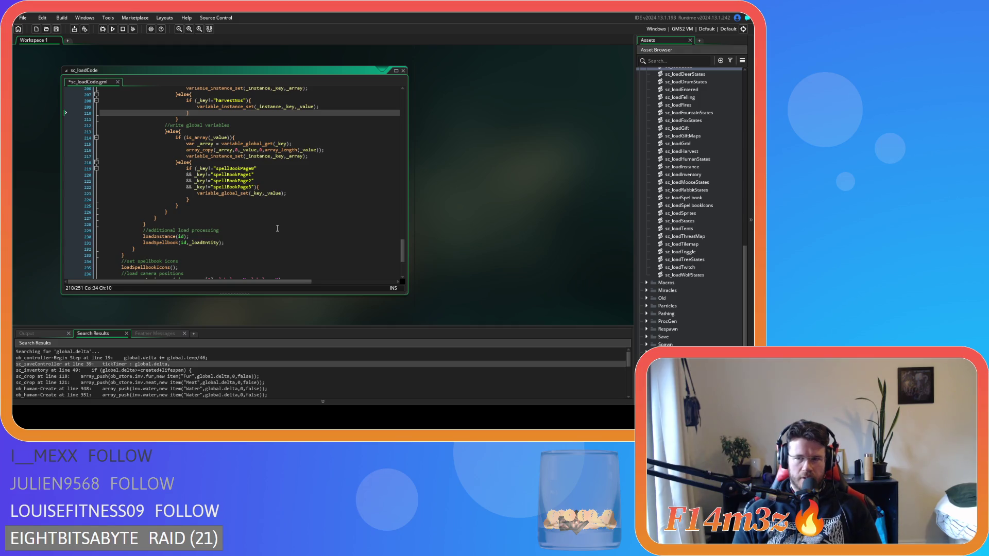
pyautogui.scroll(5, 277, 228)
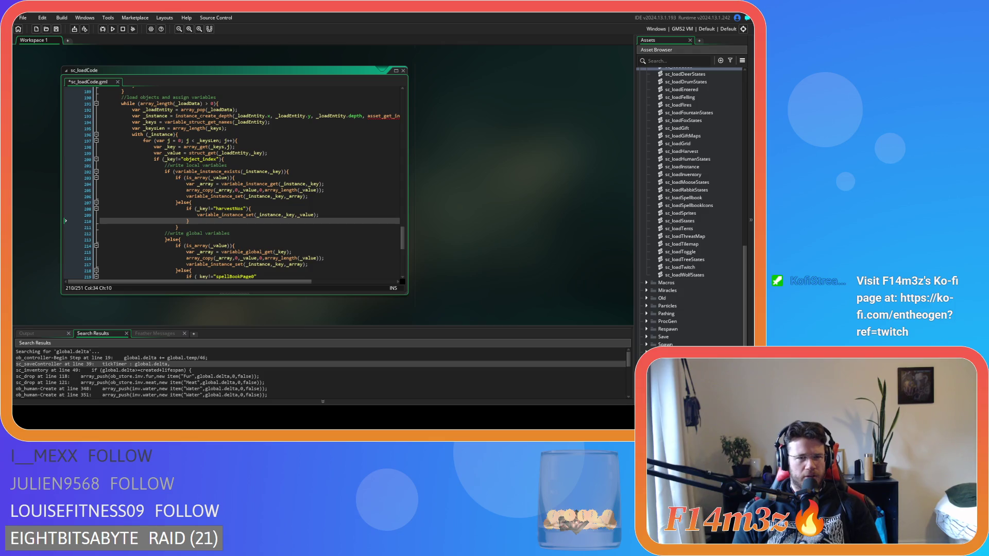
# Step: Try is_struct() on a new line 14 in sc_loadInventory, then delete the trial line
pyautogui.moveTo(288, 184)
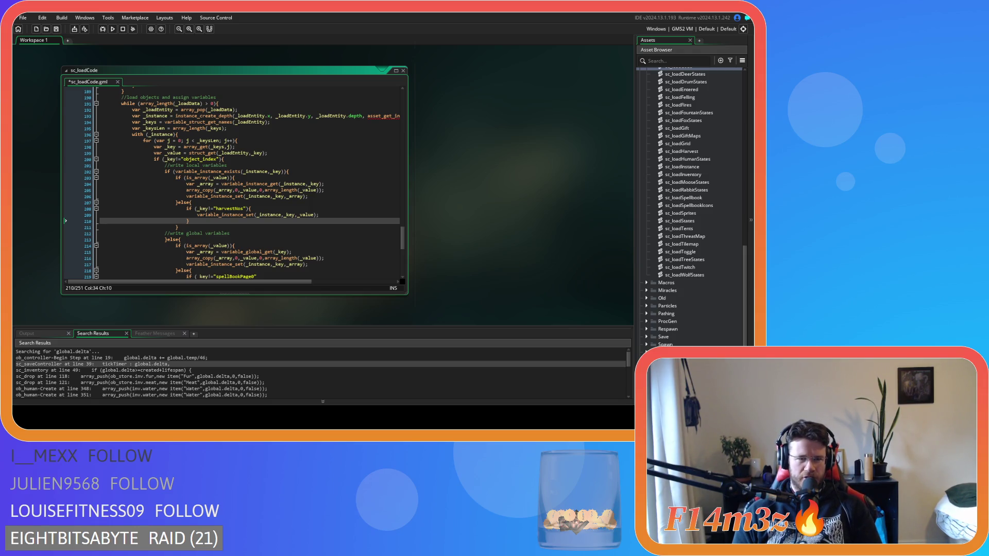
pyautogui.scroll(-3, 232, 186)
pyautogui.scroll(2, 231, 185)
pyautogui.scroll(5, 235, 186)
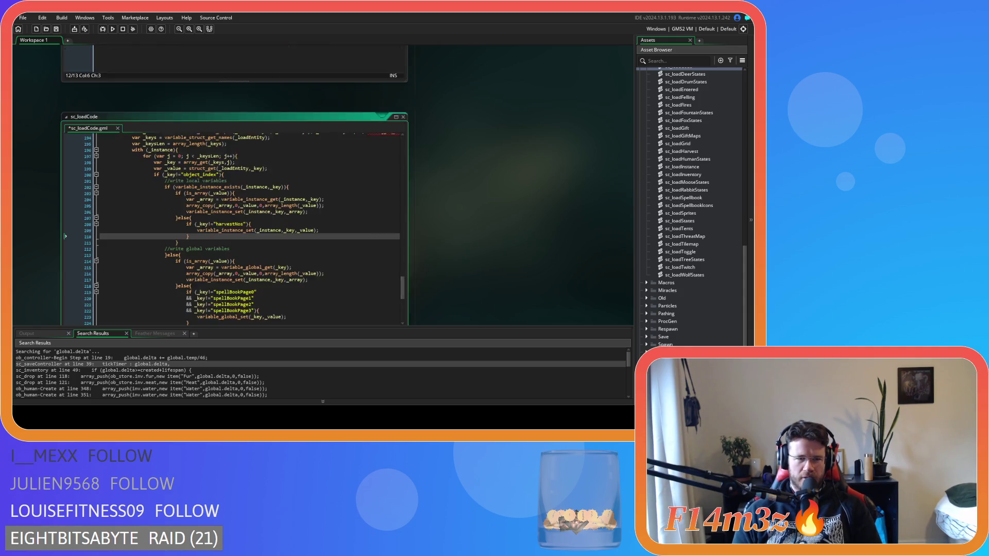
pyautogui.click(206, 220)
pyautogui.press('Return')
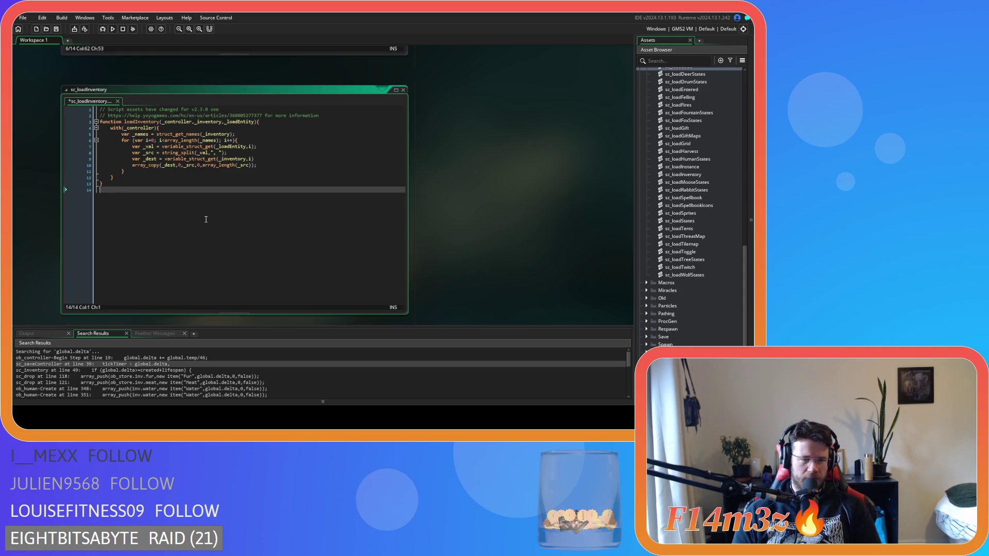
pyautogui.write('is_stru')
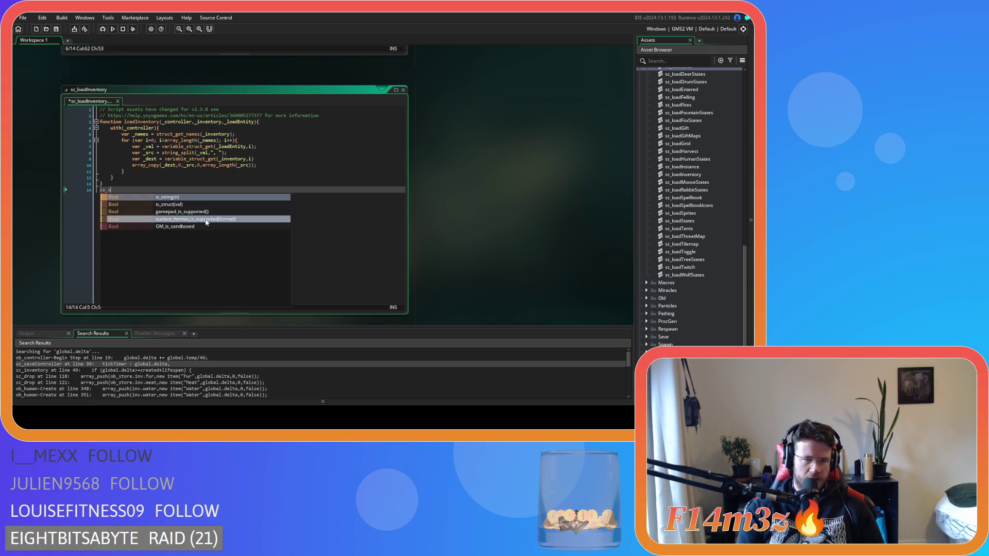
pyautogui.press('Return')
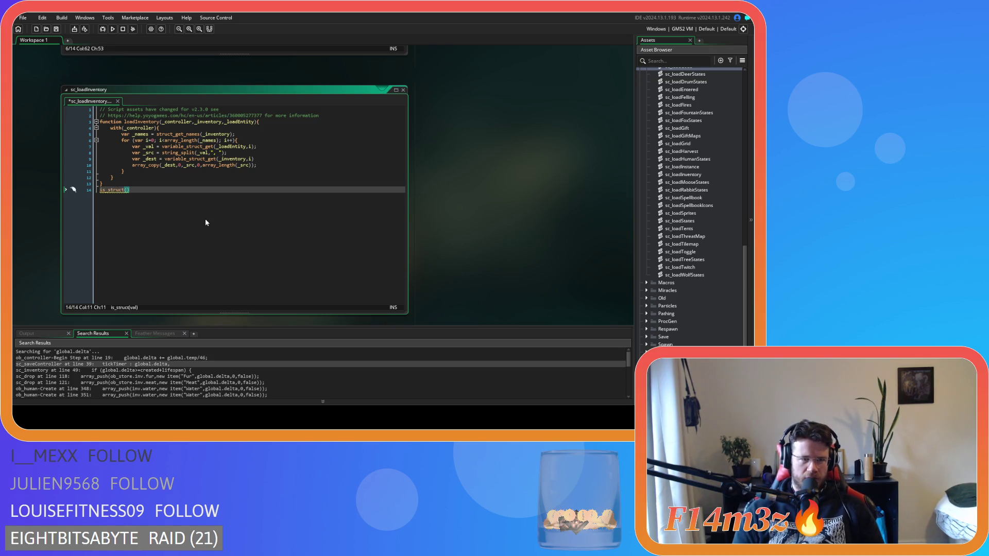
pyautogui.moveTo(106, 190)
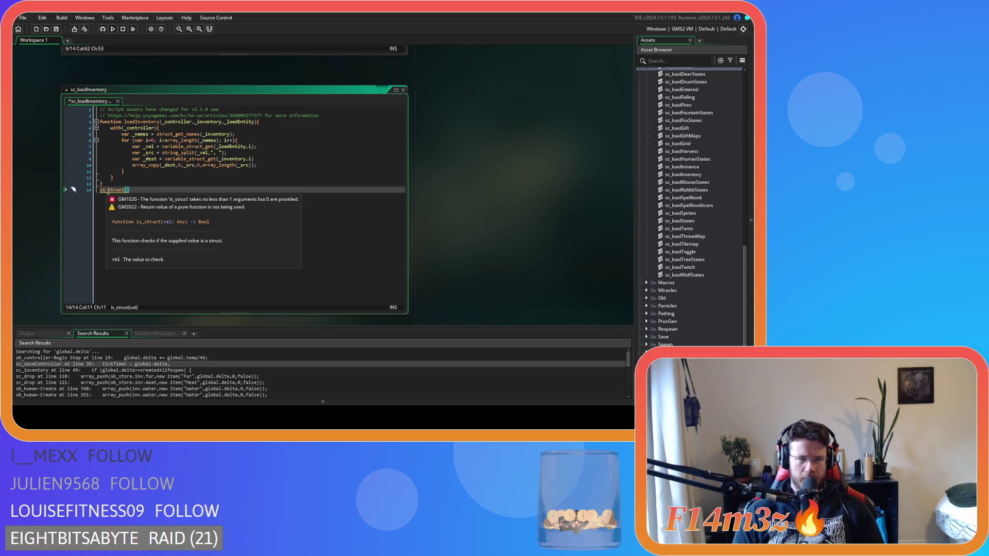
pyautogui.hotkey('shift', 'Home')
pyautogui.hotkey('shift', 'End')
pyautogui.press('BackSpace')
pyautogui.press('BackSpace')
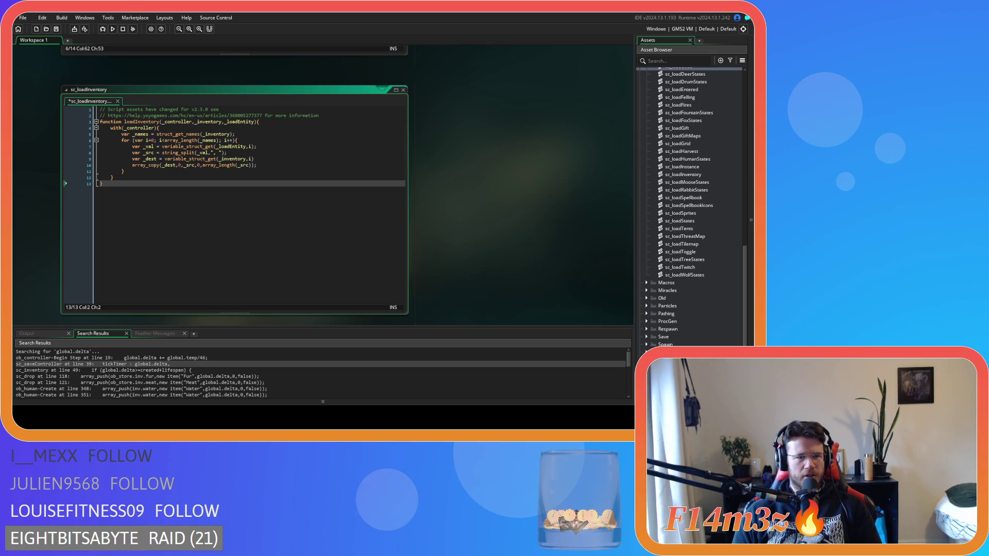
# Step: Check the array_copy call on line 216 of sc_loadCode
pyautogui.scroll(5, 234, 186)
pyautogui.scroll(-3, 235, 185)
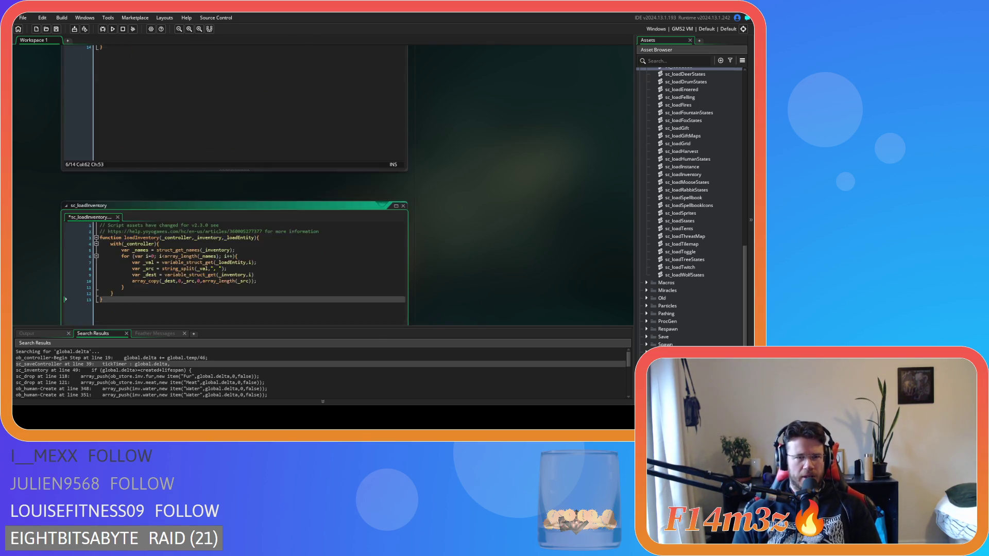
pyautogui.scroll(5, 235, 185)
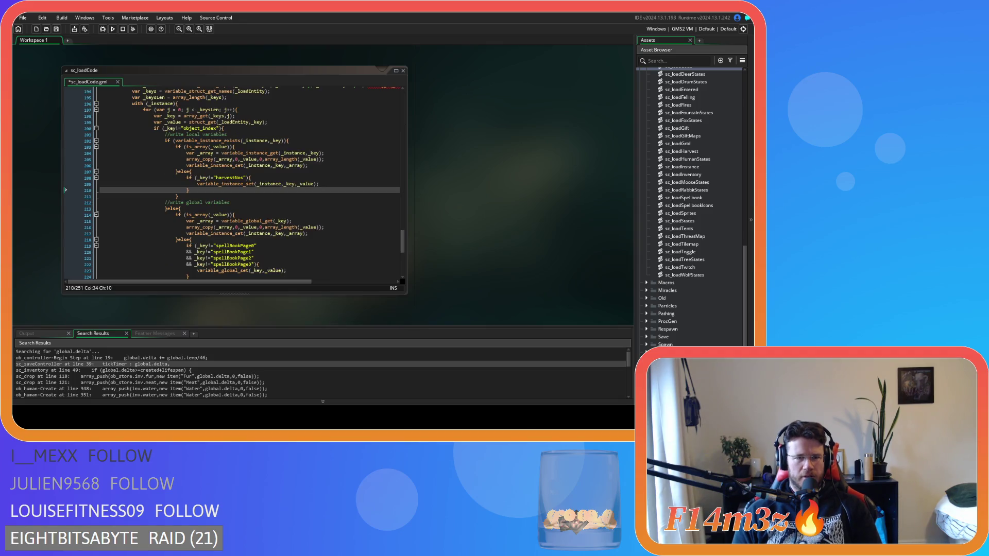
pyautogui.click(271, 228)
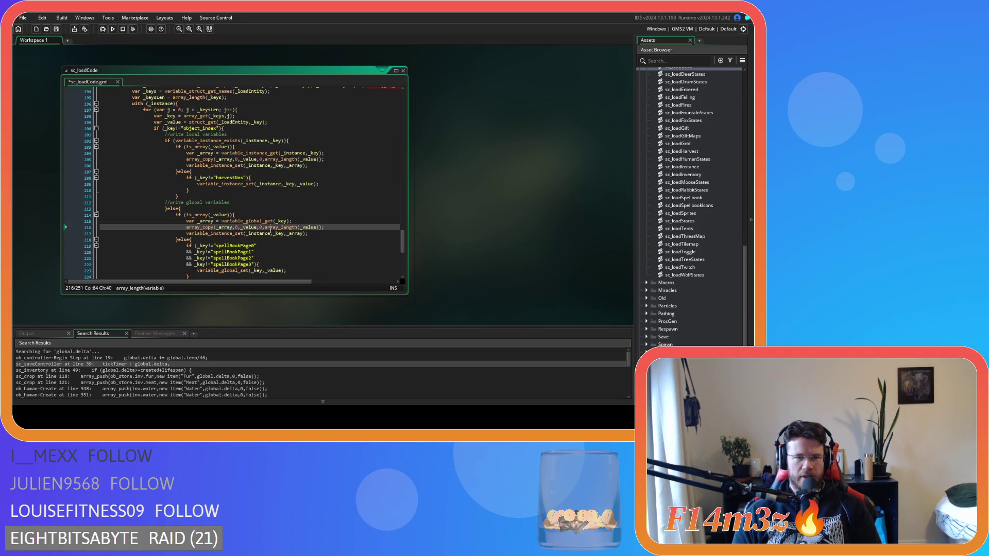
pyautogui.scroll(3, 260, 227)
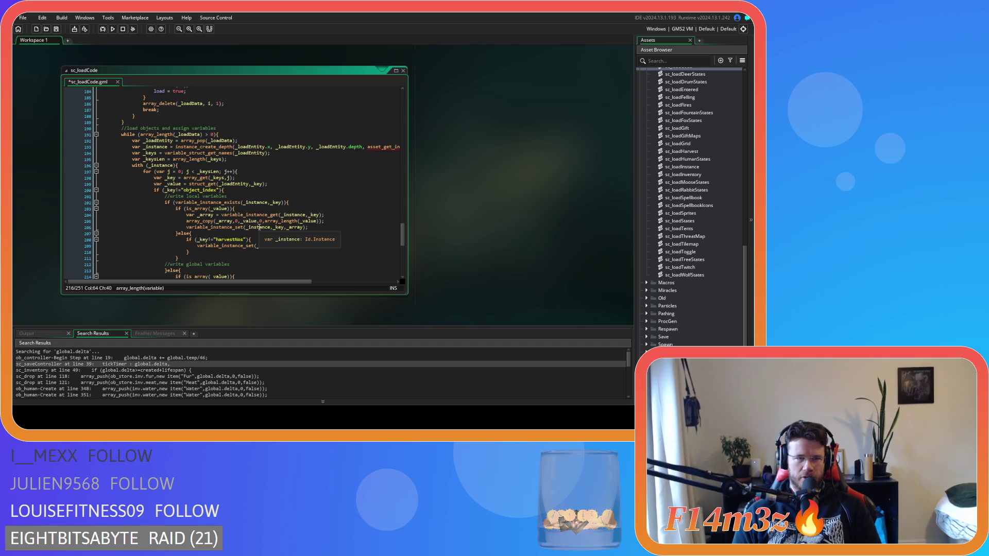
pyautogui.scroll(3, 260, 227)
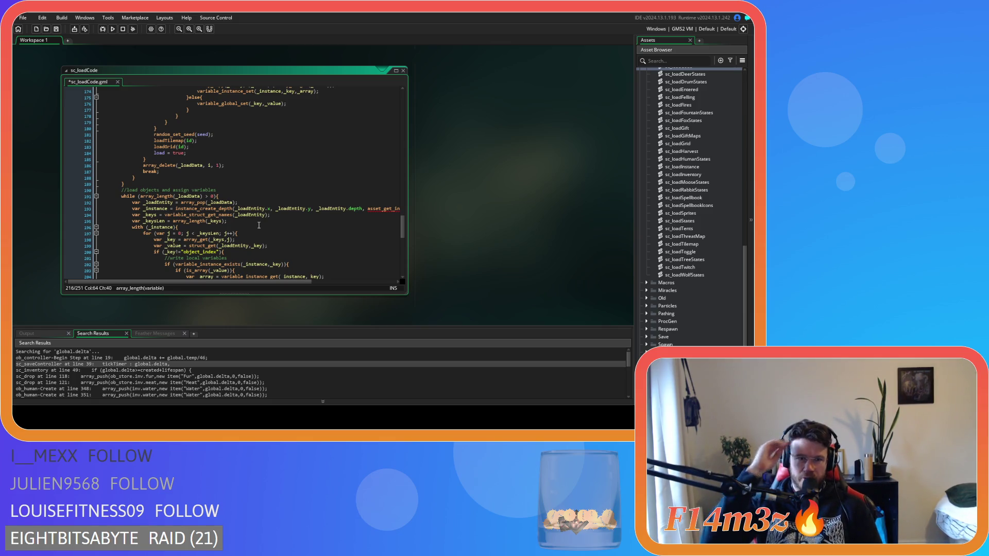
pyautogui.scroll(-5, 259, 225)
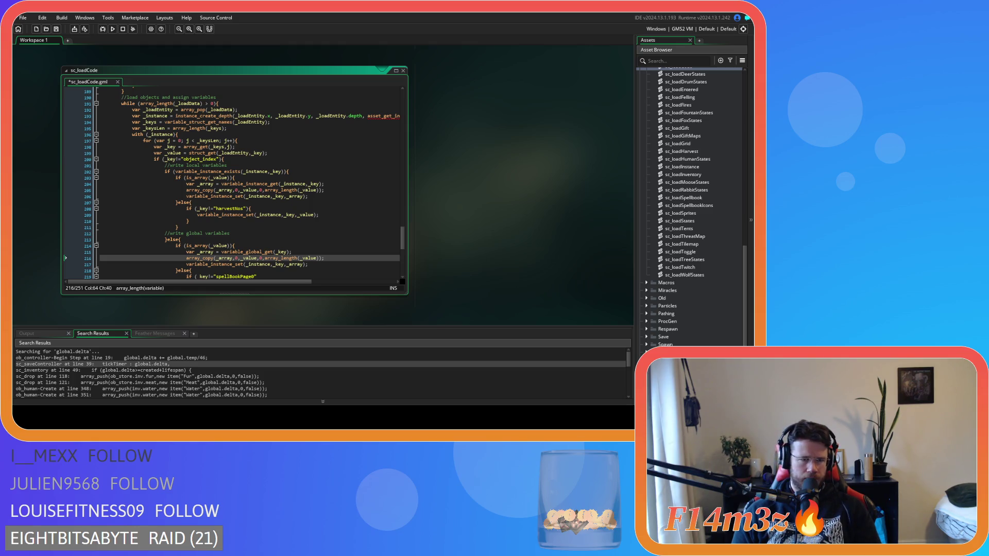
# Step: Revisit lines 208 and 210 of sc_loadCode
pyautogui.scroll(-3, 242, 183)
pyautogui.scroll(2, 515, 206)
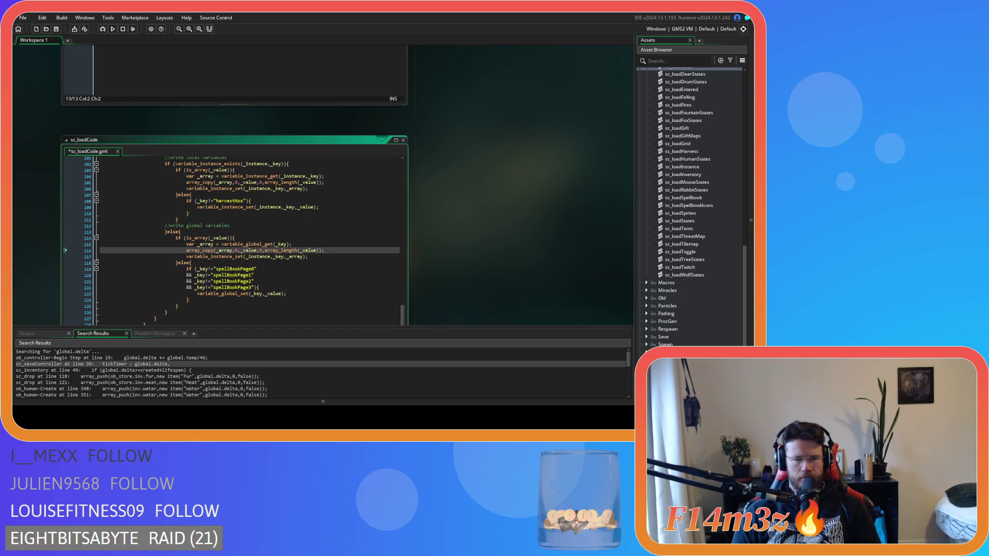
pyautogui.scroll(-2, 235, 199)
pyautogui.scroll(2, 323, 206)
pyautogui.click(257, 217)
pyautogui.click(258, 229)
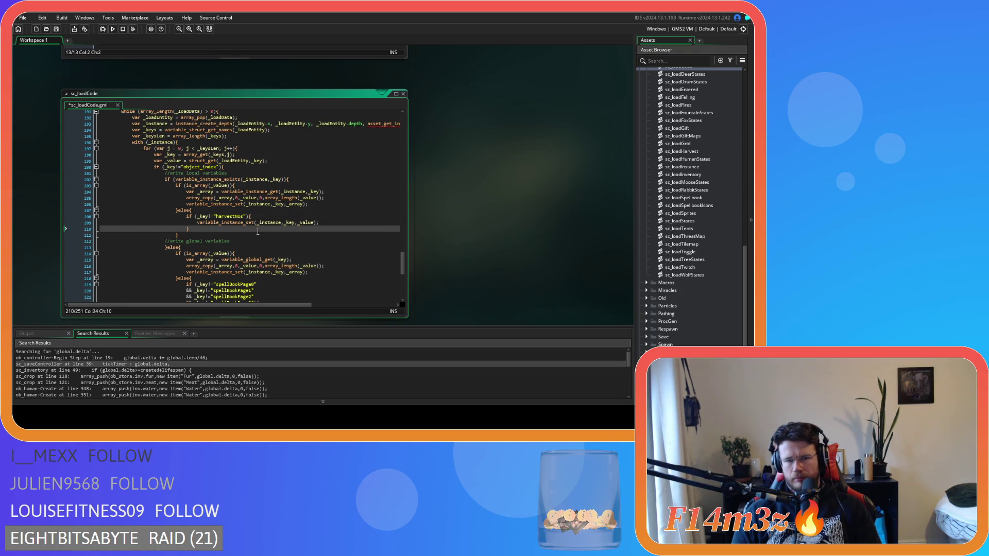
# Step: Scroll up past sc_loadInventory until the sc_inventory Inventory constructor is visible
pyautogui.scroll(5, 428, 232)
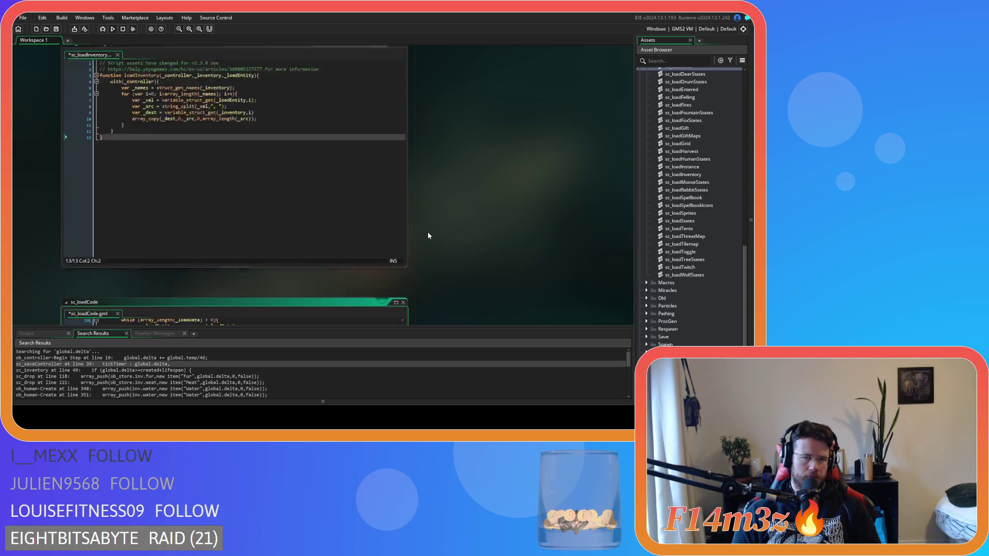
pyautogui.scroll(5, 444, 237)
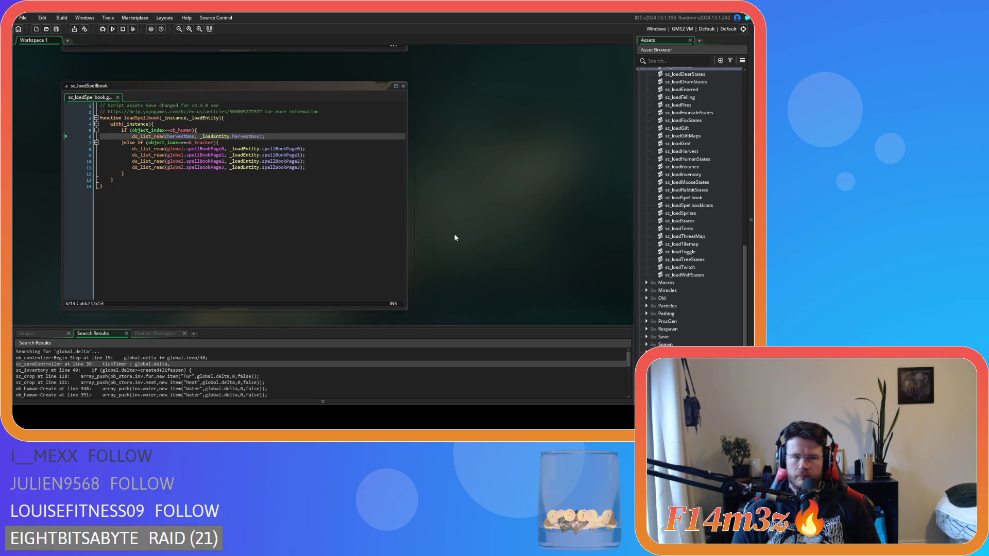
pyautogui.scroll(-5, 453, 237)
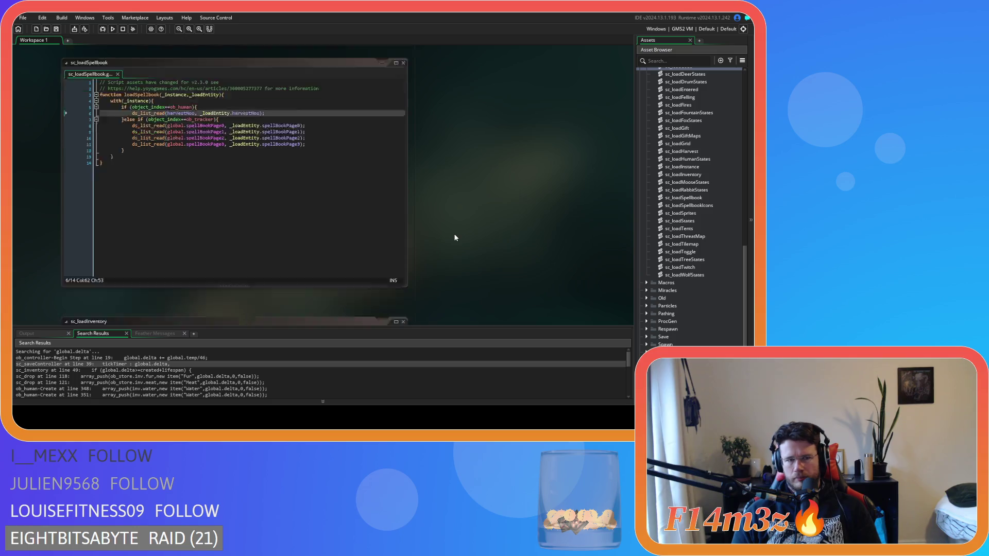
pyautogui.scroll(1, 447, 231)
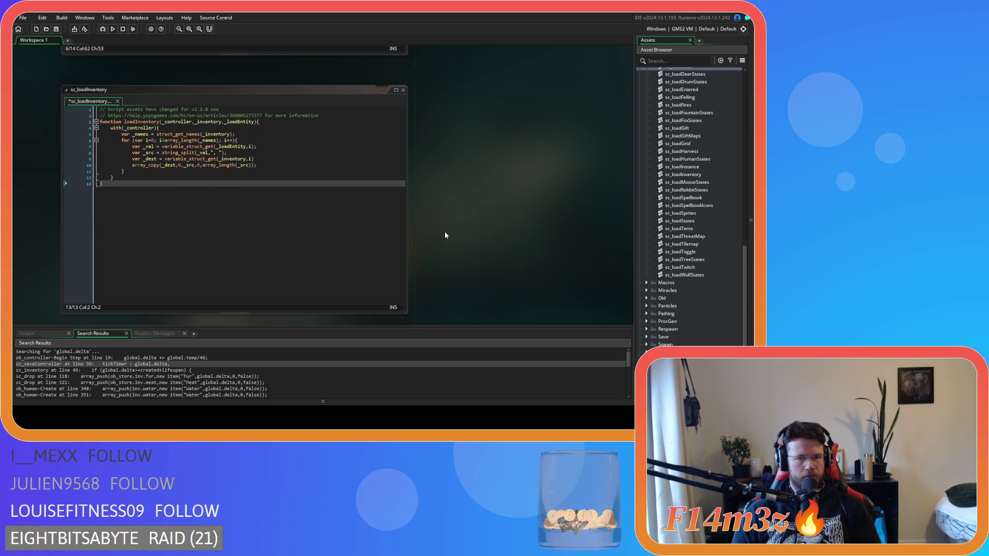
pyautogui.click(372, 218)
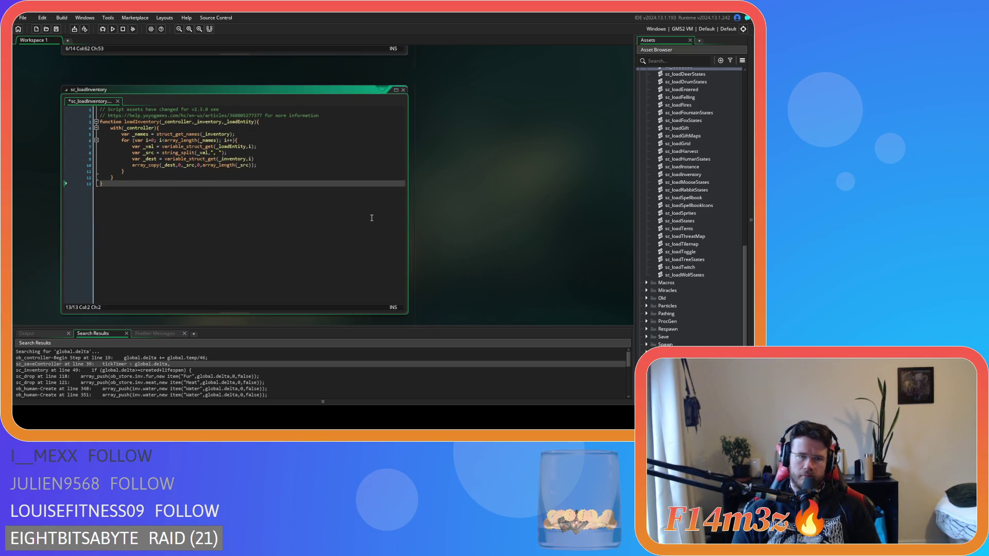
pyautogui.scroll(6, 462, 220)
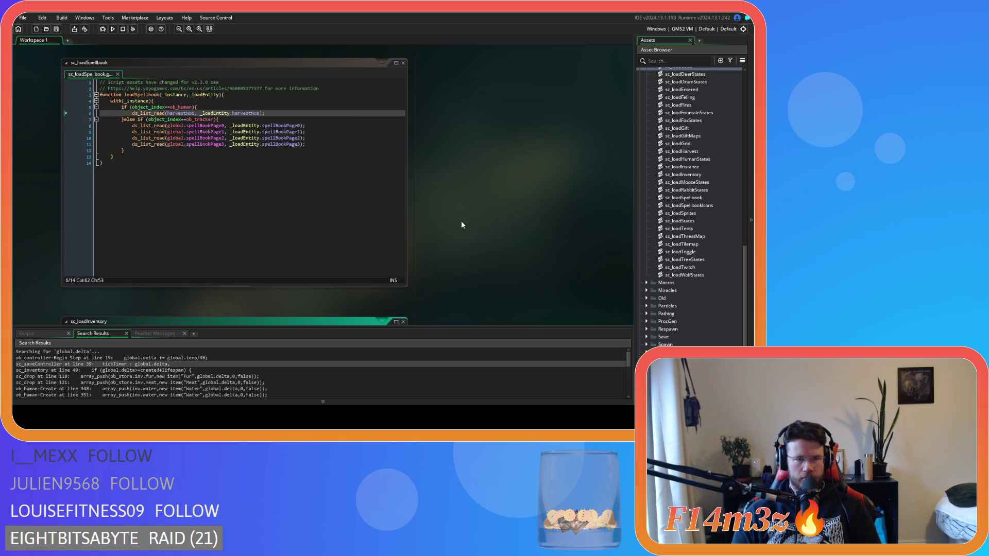
pyautogui.scroll(6, 462, 220)
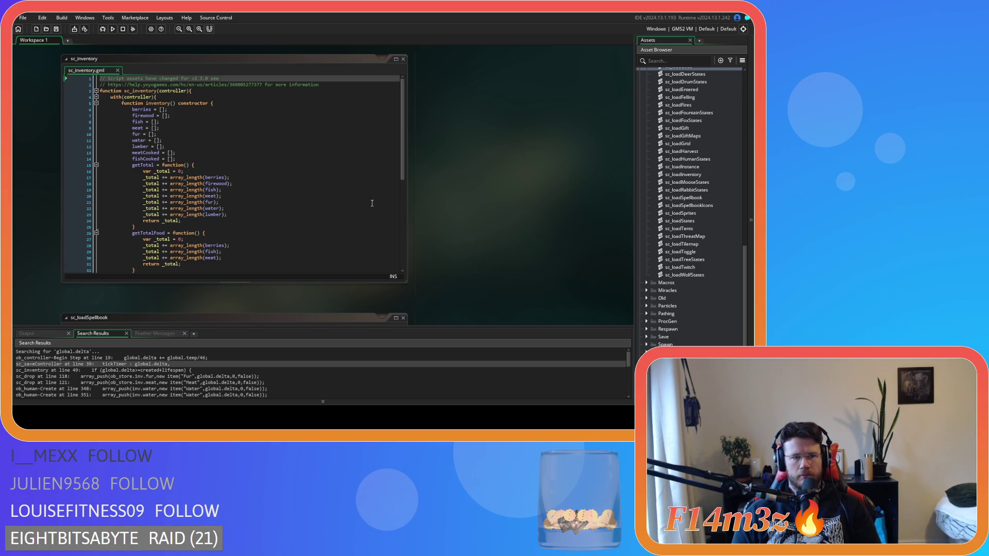
pyautogui.click(189, 153)
pyautogui.moveTo(175, 154)
pyautogui.mouseDown()
pyautogui.moveTo(134, 135)
pyautogui.moveTo(154, 140)
pyautogui.moveTo(126, 108)
pyautogui.mouseUp()
pyautogui.click(206, 152)
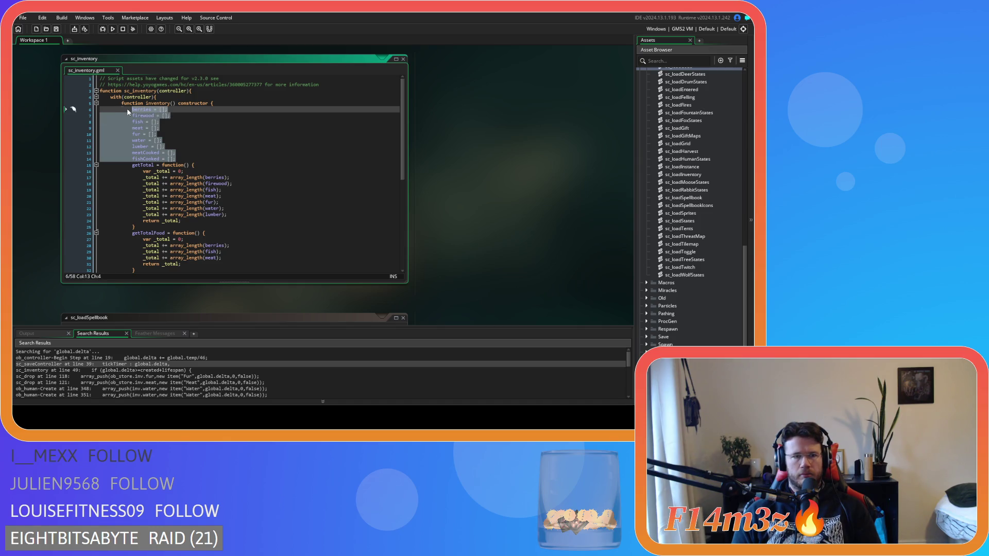
pyautogui.moveTo(202, 146)
pyautogui.mouseDown()
pyautogui.moveTo(135, 124)
pyautogui.moveTo(172, 136)
pyautogui.moveTo(155, 132)
pyautogui.moveTo(165, 126)
pyautogui.moveTo(132, 131)
pyautogui.mouseUp()
pyautogui.moveTo(175, 159); pyautogui.dragTo(128, 109)
pyautogui.click(236, 152)
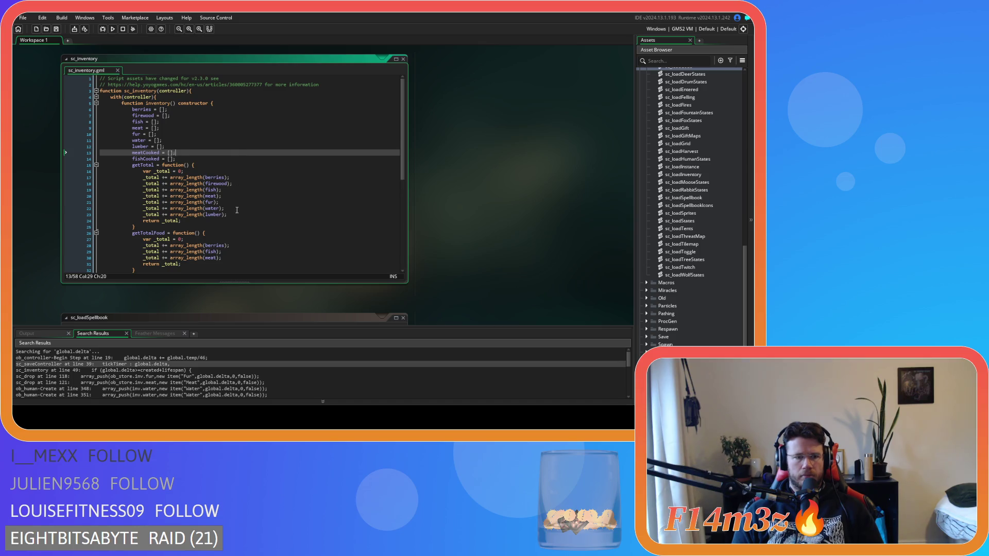
pyautogui.scroll(-8, 237, 210)
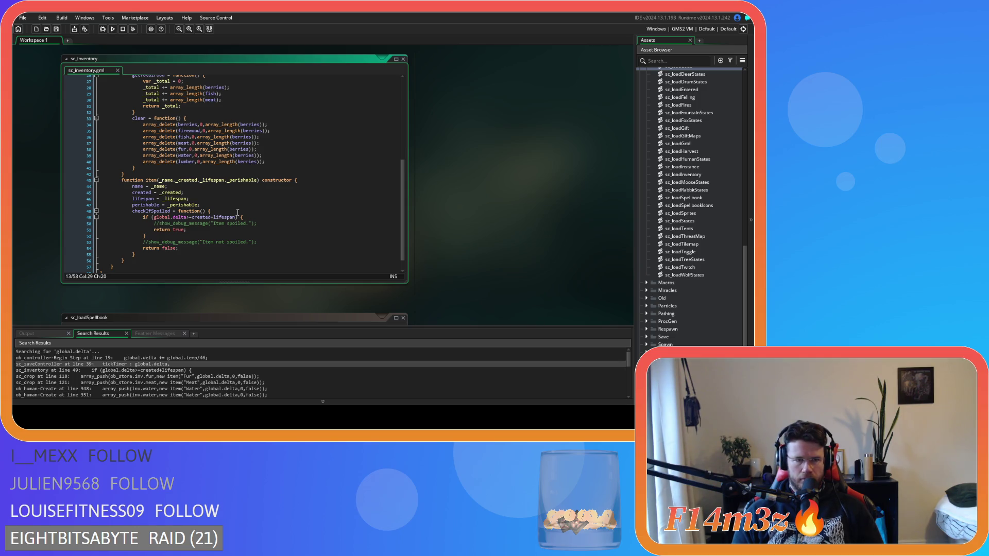
pyautogui.scroll(9, 269, 224)
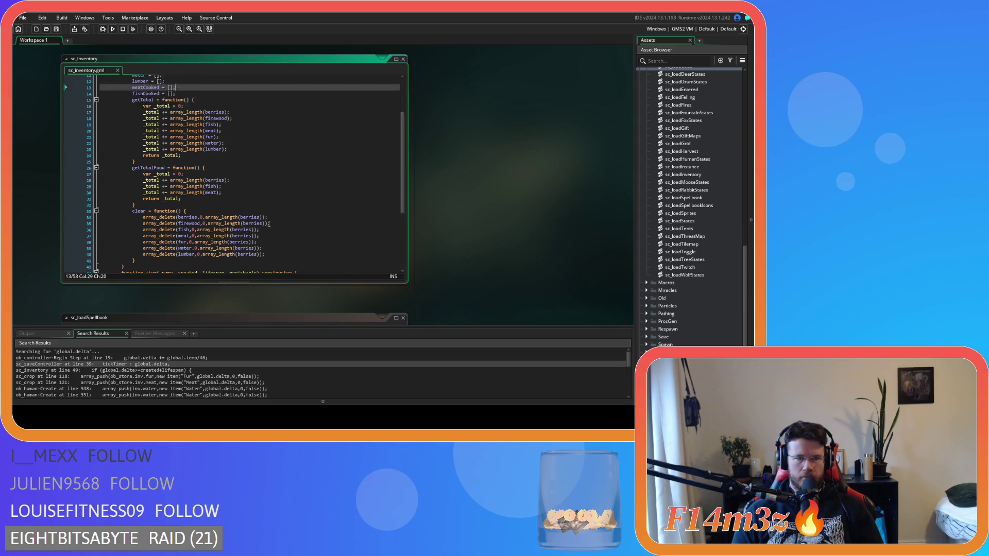
pyautogui.scroll(5, 510, 245)
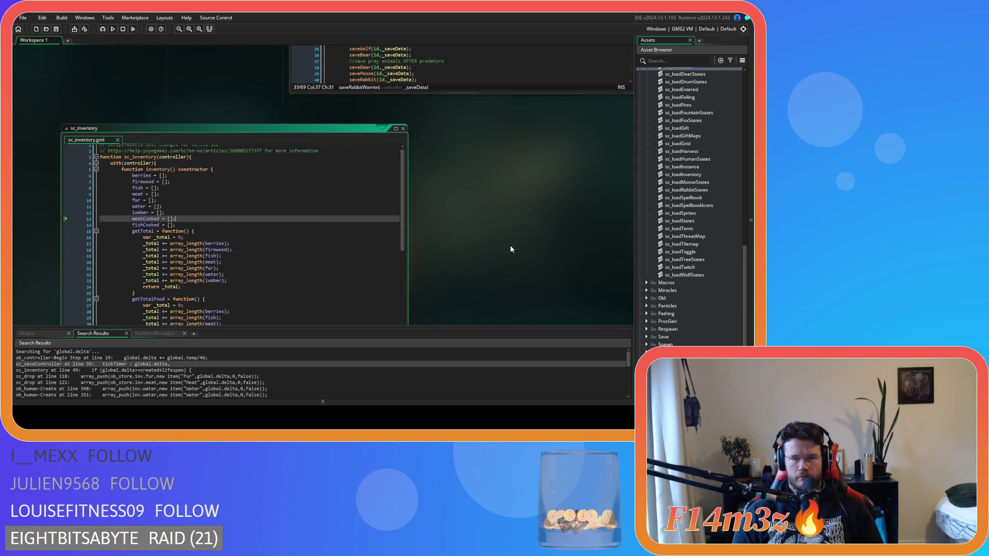
# Step: Scroll down past sc_loadSpellbook and sc_loadInventory to sc_loadCode lines 194–220
pyautogui.scroll(-10, 488, 272)
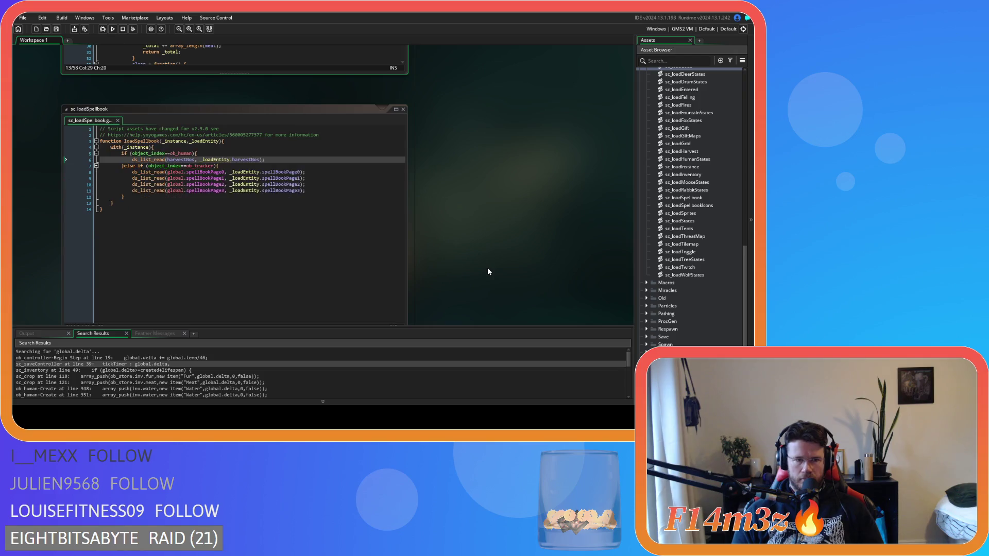
pyautogui.scroll(-1, 488, 271)
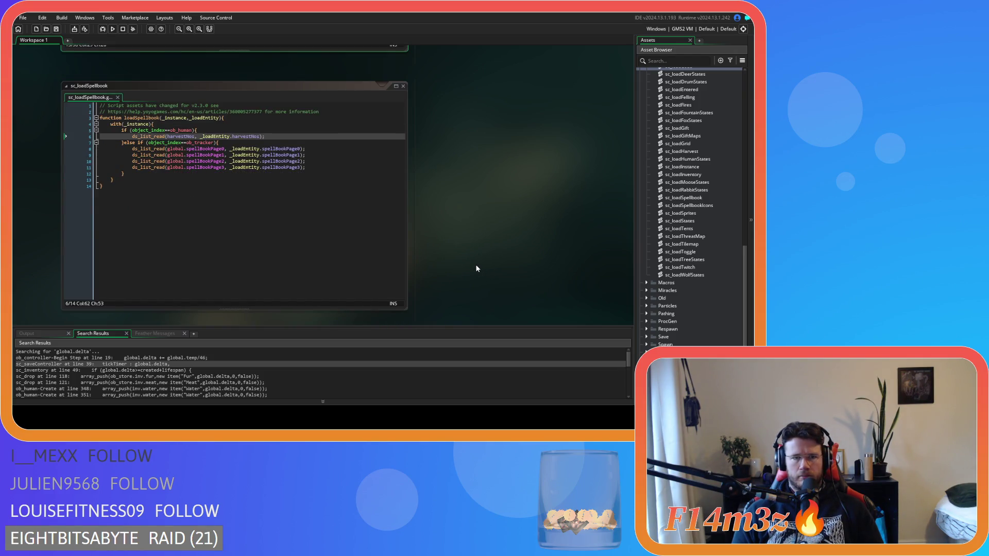
pyautogui.scroll(-1, 465, 266)
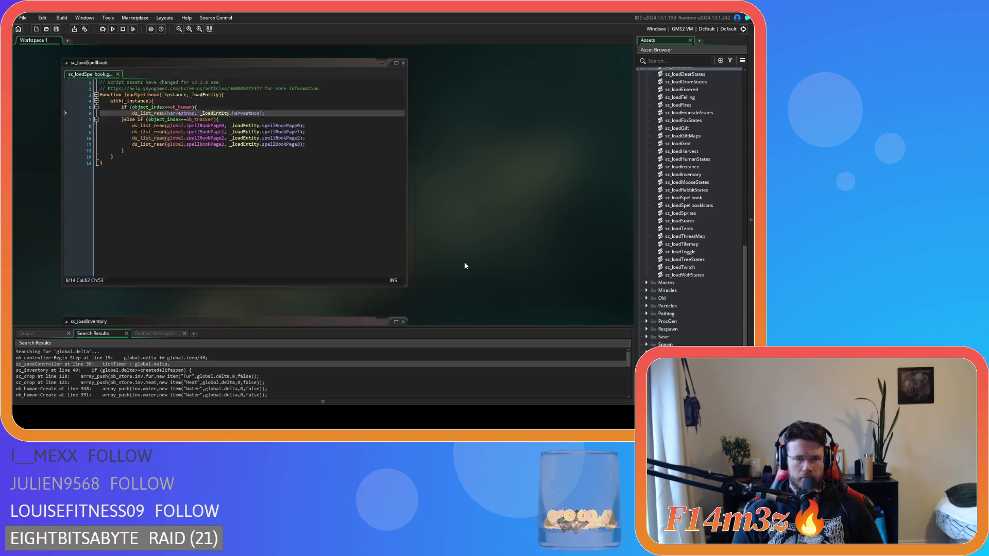
pyautogui.scroll(8, 464, 265)
pyautogui.scroll(-7, 464, 266)
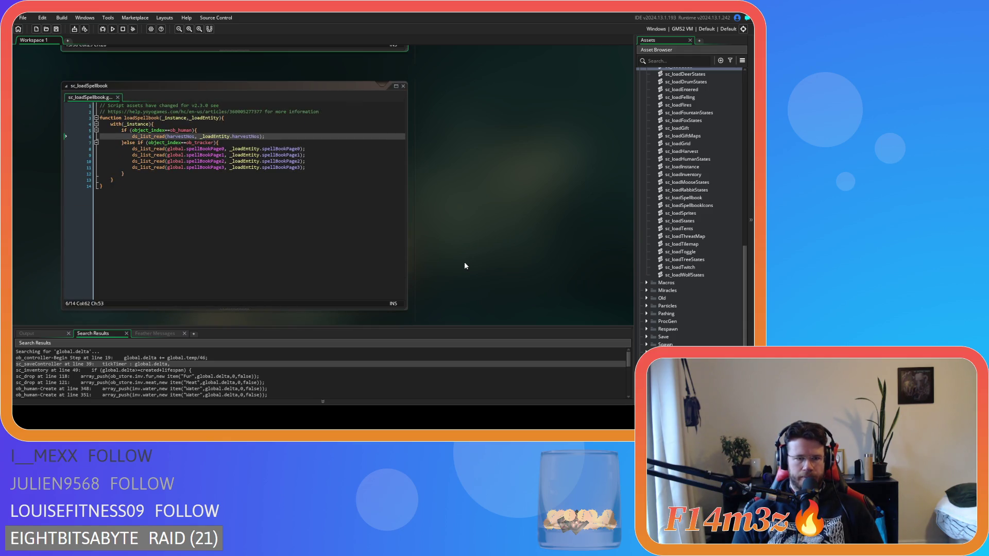
pyautogui.scroll(-12, 464, 266)
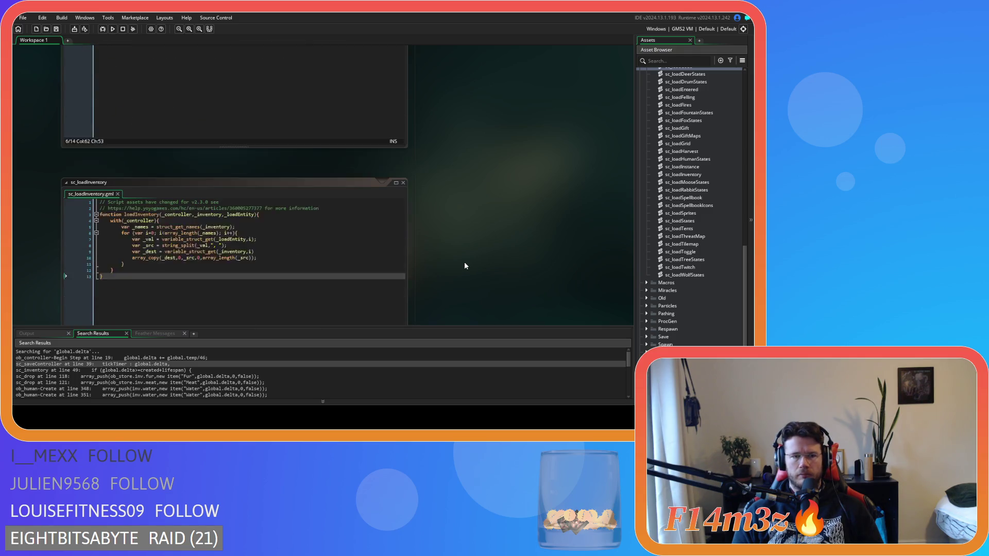
pyautogui.scroll(-10, 465, 266)
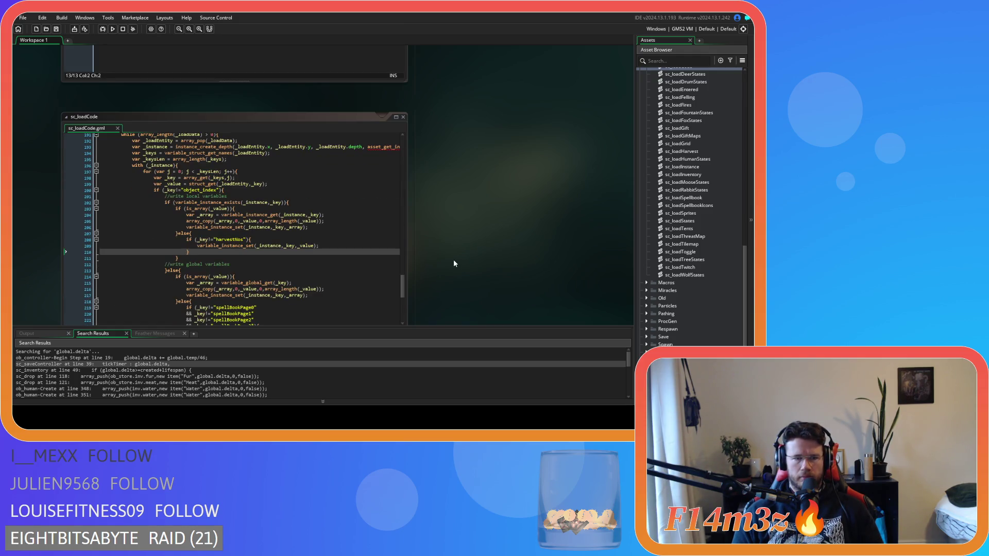
pyautogui.scroll(-3, 453, 263)
pyautogui.scroll(2, 454, 263)
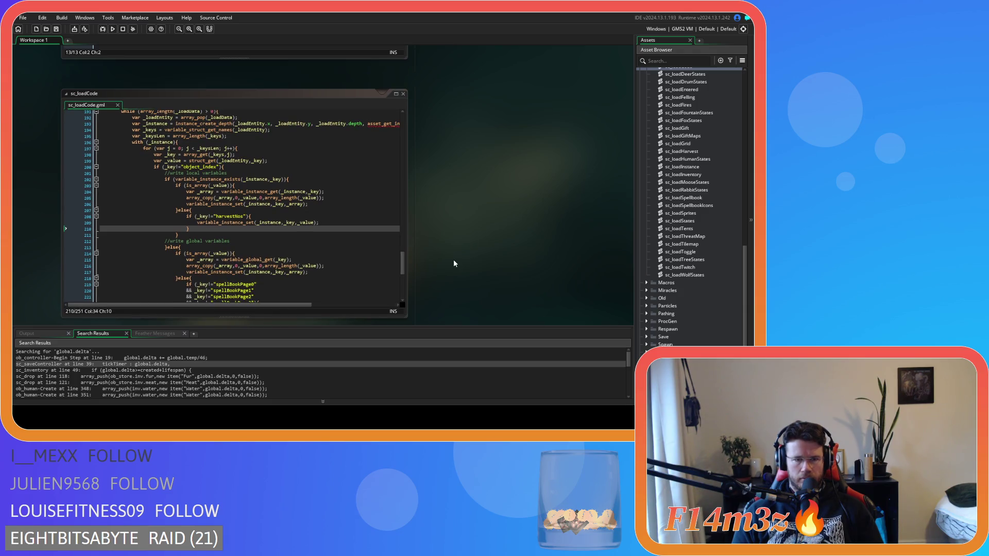
pyautogui.scroll(-1, 292, 261)
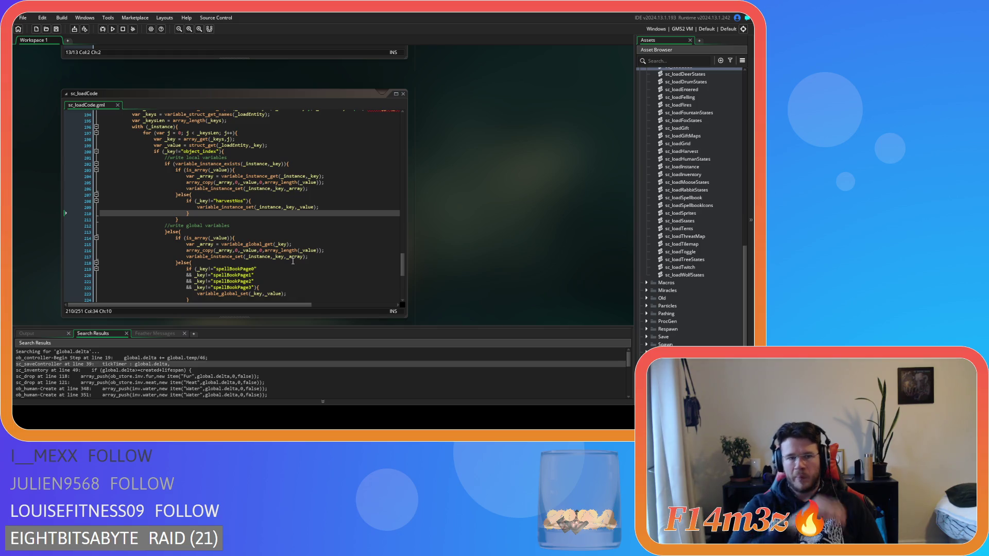
pyautogui.scroll(-2, 292, 261)
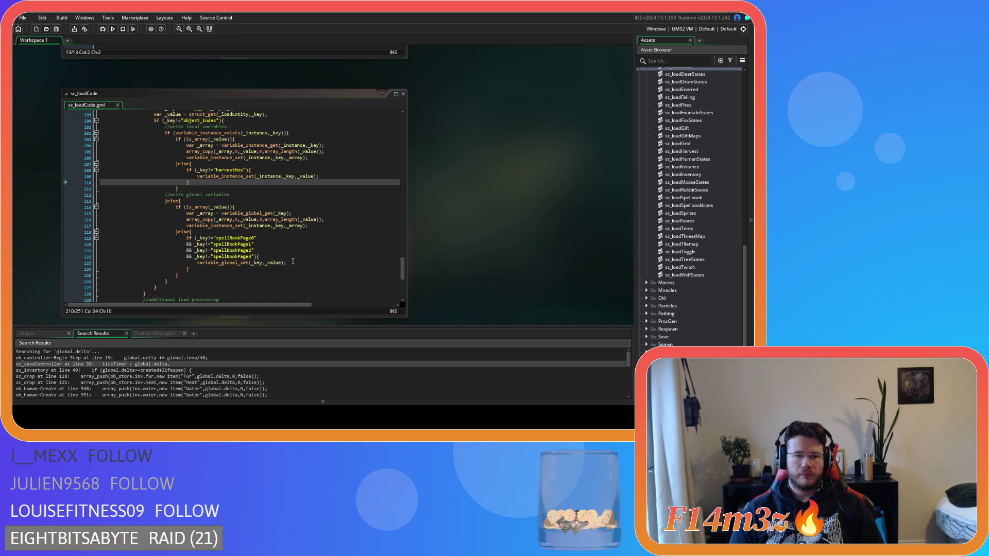
pyautogui.scroll(2, 293, 261)
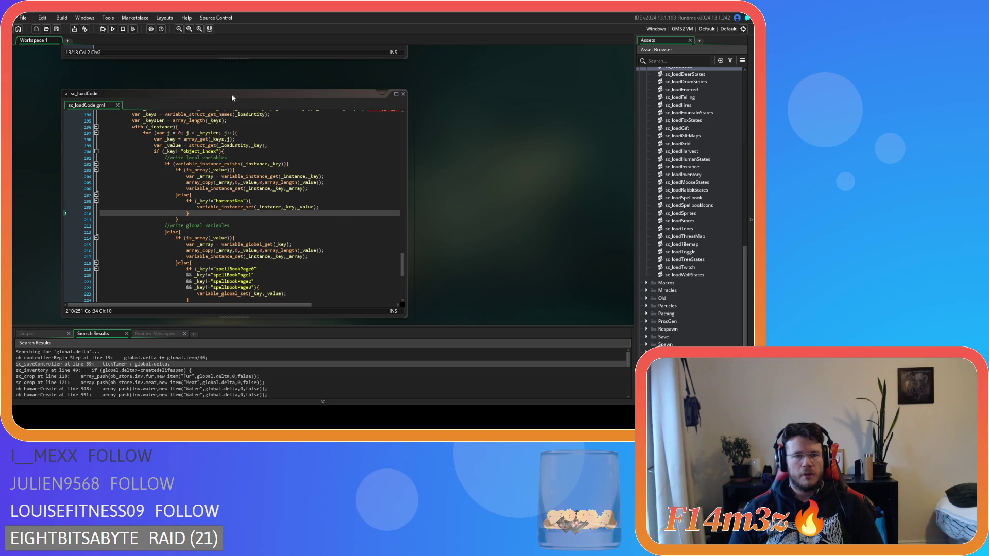
# Step: Remove the spaces in line 197's for header so it reads j=0 and j<_keysLen
pyautogui.click(180, 133)
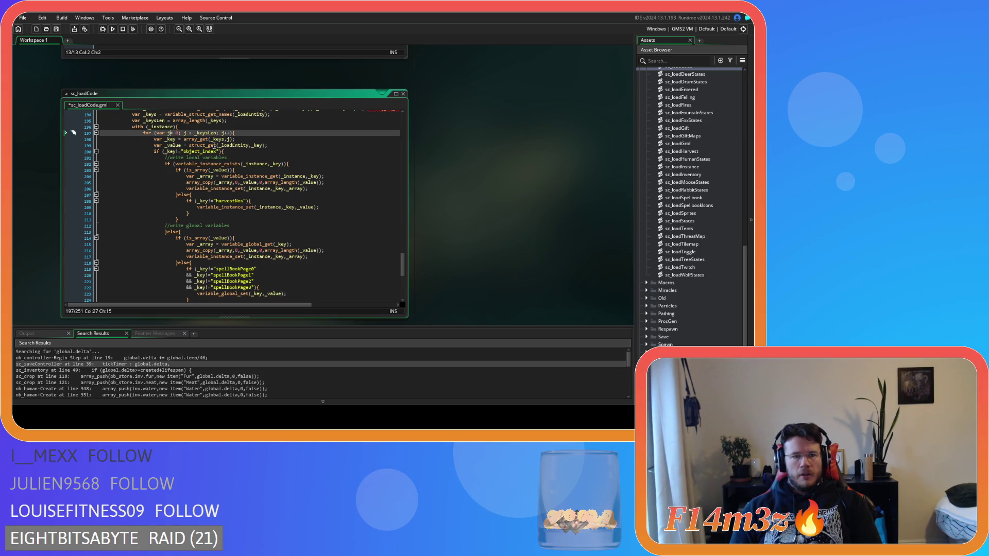
pyautogui.press('BackSpace')
pyautogui.press('Left')
pyautogui.press('BackSpace')
pyautogui.press('Right')
pyautogui.press('Right')
pyautogui.press('Right')
pyautogui.press('Right')
pyautogui.press('Delete')
pyautogui.press('Right')
pyautogui.press('Delete')
pyautogui.press('Right')
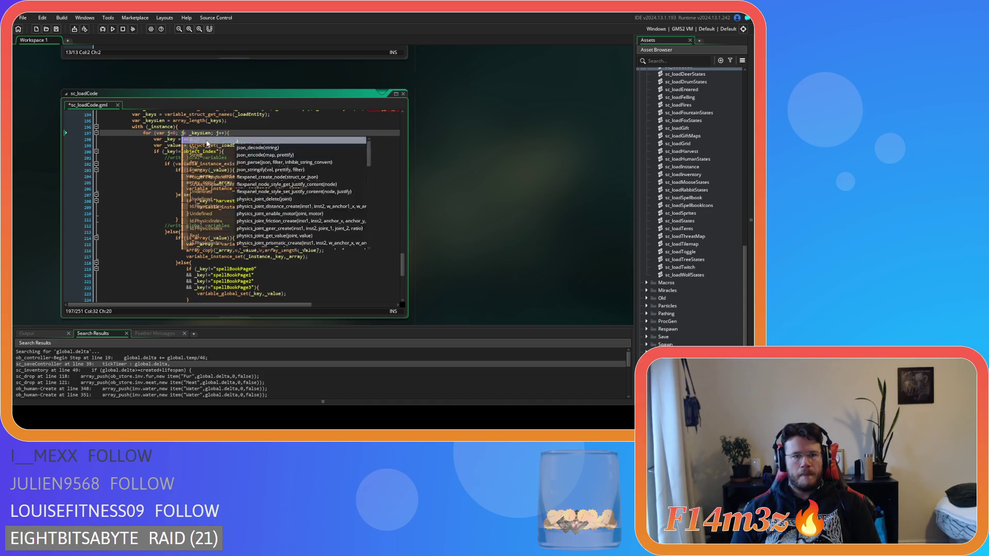
pyautogui.click(297, 158)
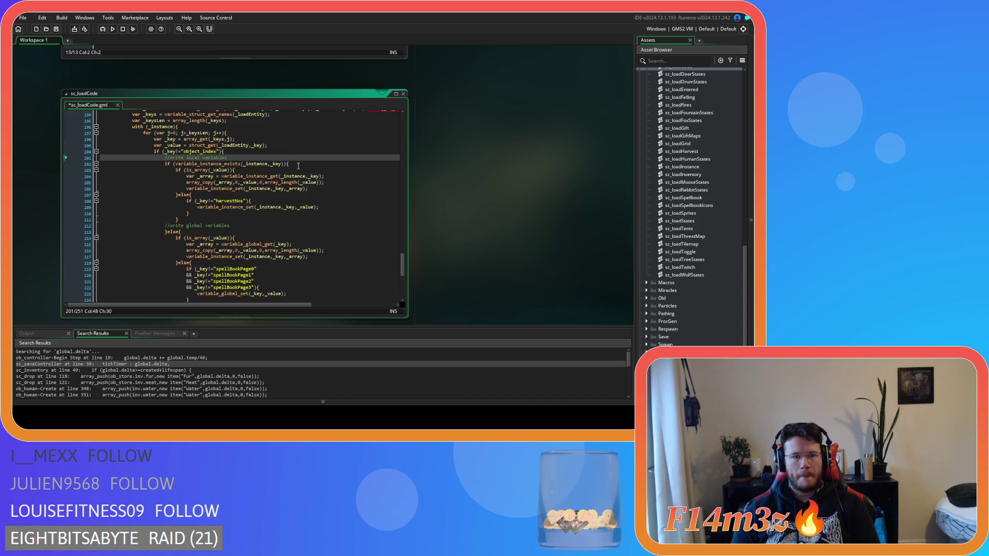
# Step: Tighten line 151's loop header to i=ldLen and i>0
pyautogui.scroll(6, 297, 175)
pyautogui.scroll(10, 297, 178)
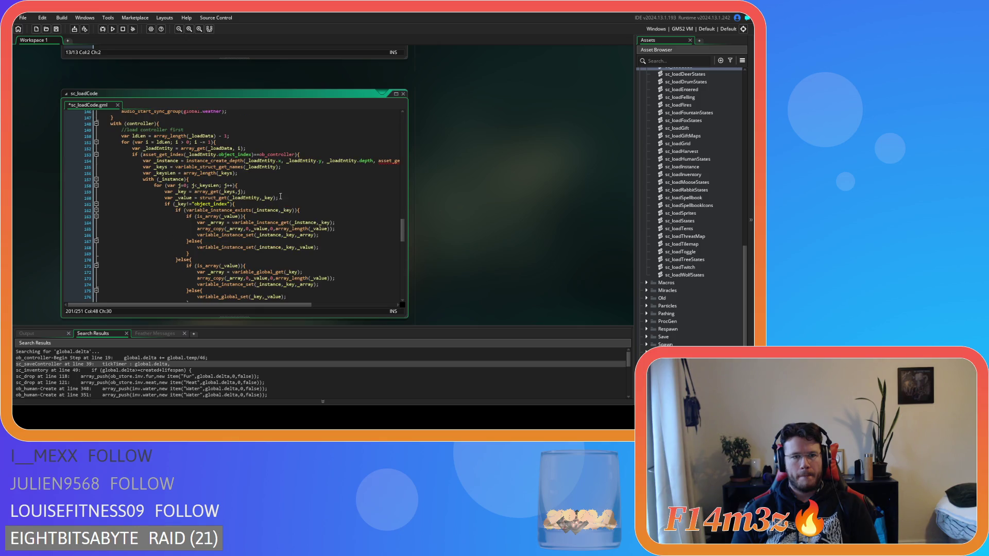
pyautogui.click(148, 142)
pyautogui.write('=')
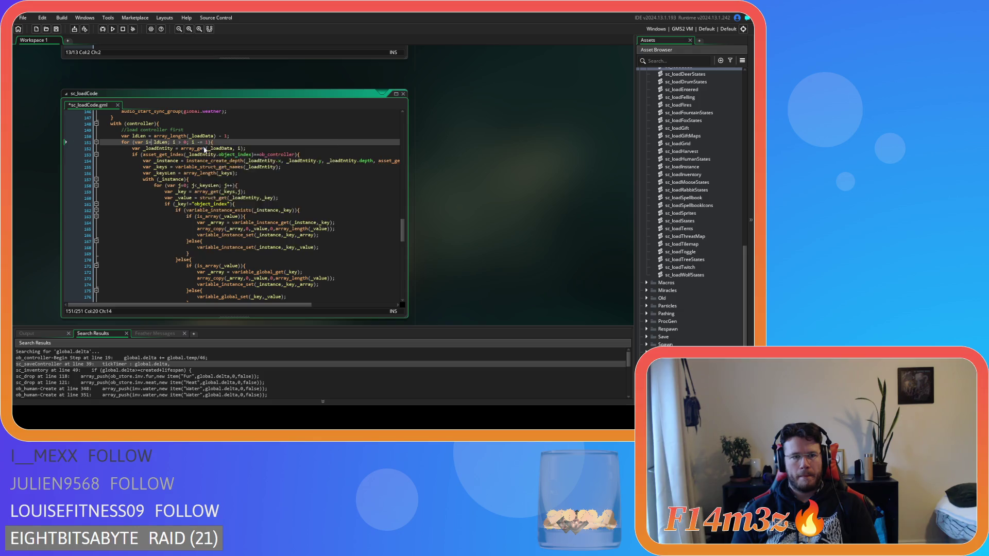
pyautogui.press('Delete')
pyautogui.press('Delete')
pyautogui.press('Delete')
pyautogui.press('Delete')
pyautogui.press('Right')
pyautogui.press('Delete')
pyautogui.press('Right')
pyautogui.press('Right')
pyautogui.press('Right')
# Step: Return to the harvestNos check on line 208
pyautogui.scroll(-6, 238, 176)
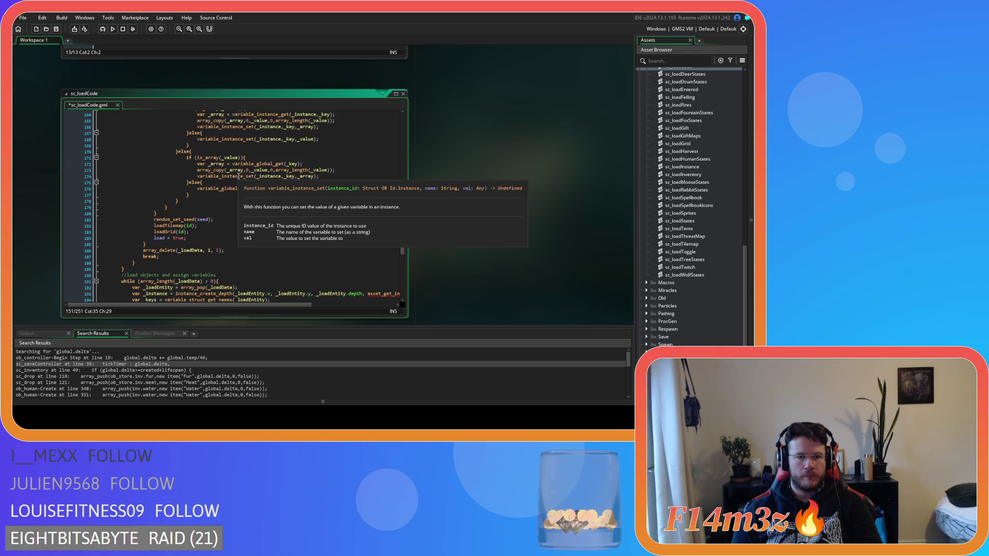
pyautogui.scroll(-4, 239, 177)
pyautogui.scroll(-8, 239, 176)
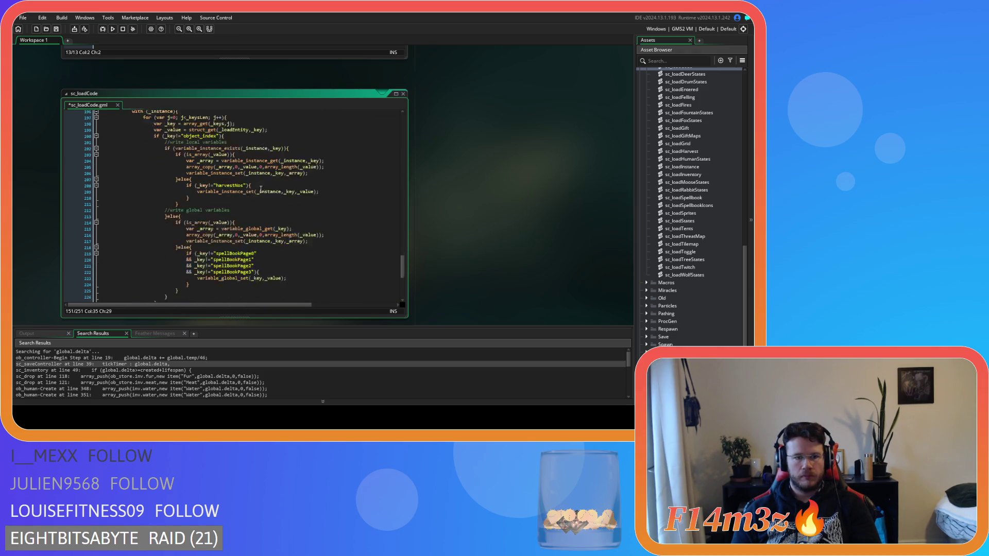
pyautogui.scroll(16, 302, 199)
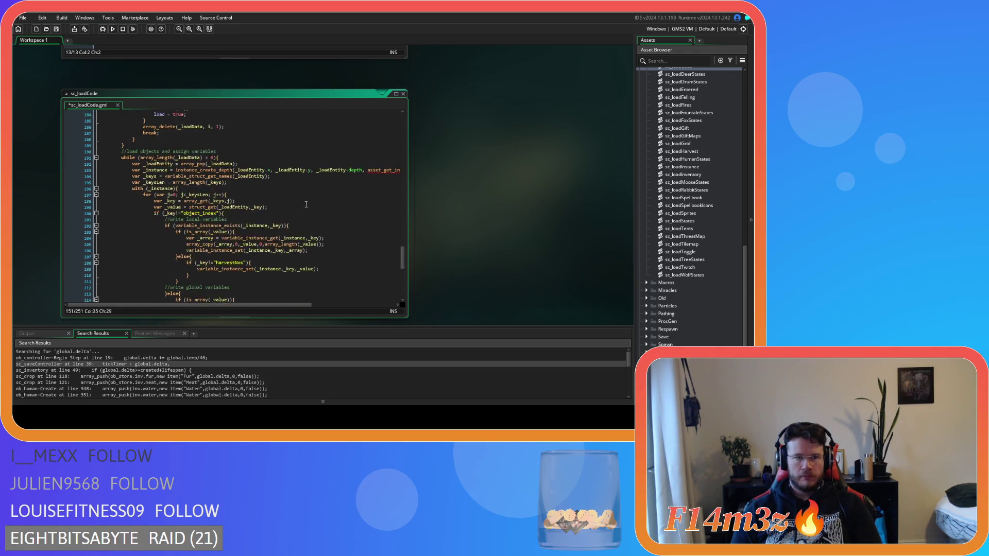
pyautogui.scroll(3, 306, 205)
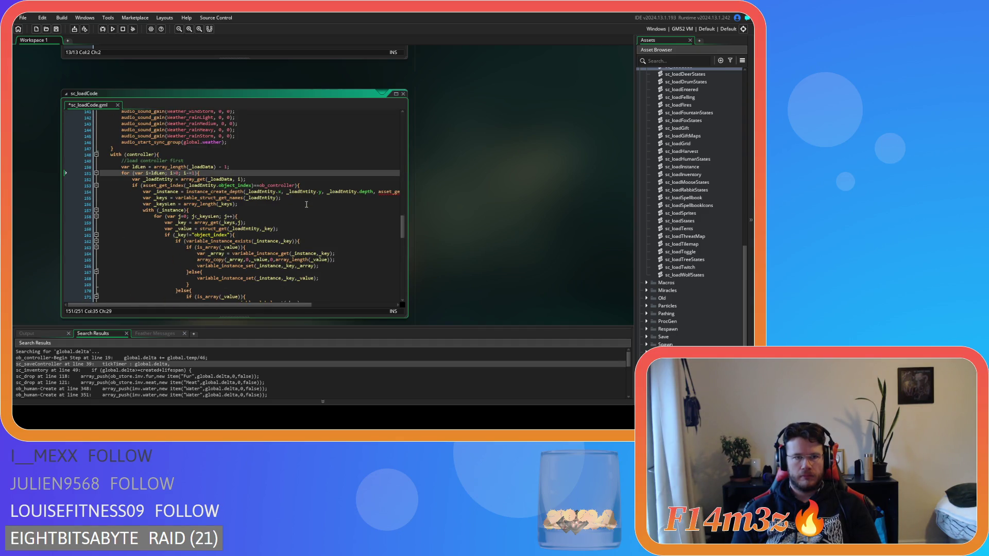
pyautogui.scroll(4, 306, 205)
pyautogui.scroll(-18, 306, 204)
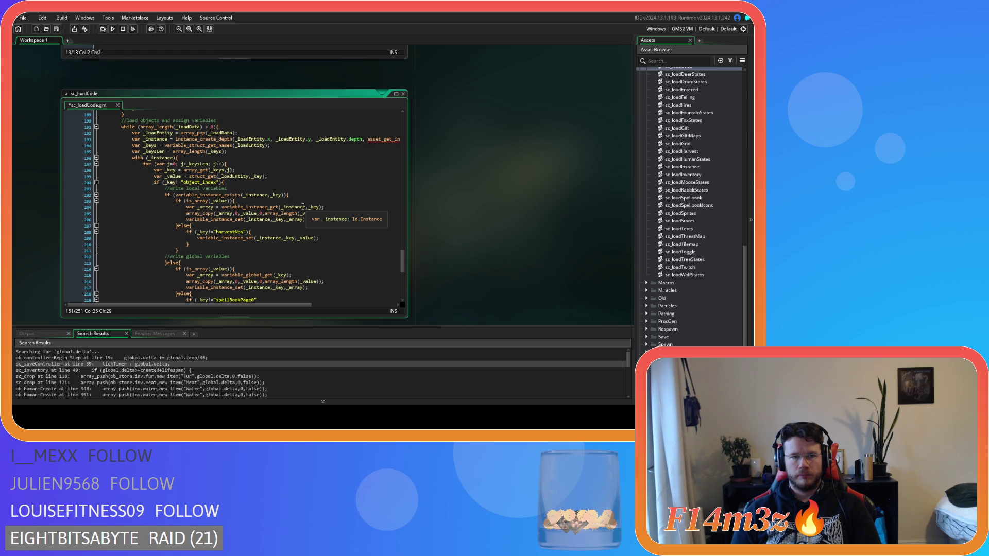
pyautogui.scroll(-2, 303, 206)
pyautogui.scroll(1, 302, 207)
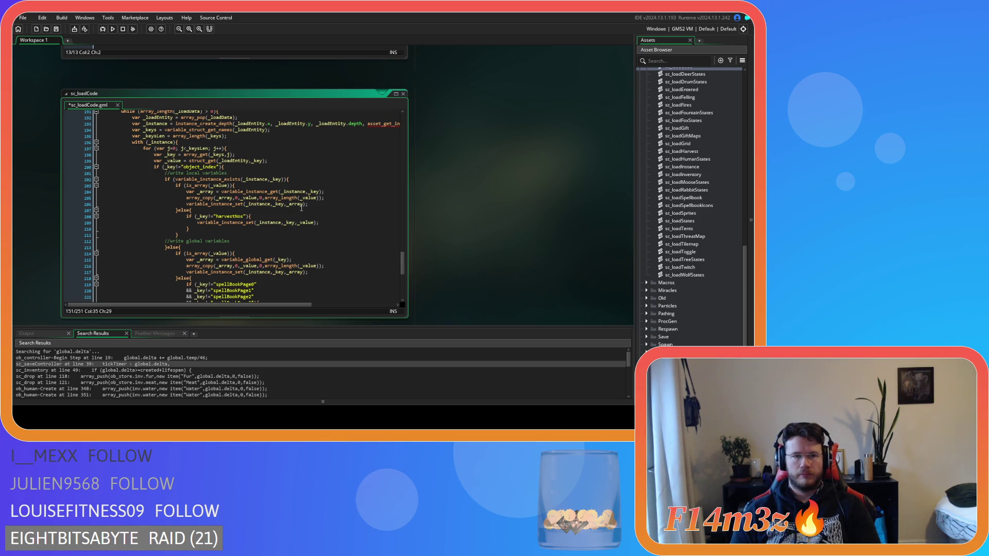
pyautogui.click(264, 218)
pyautogui.press('Left')
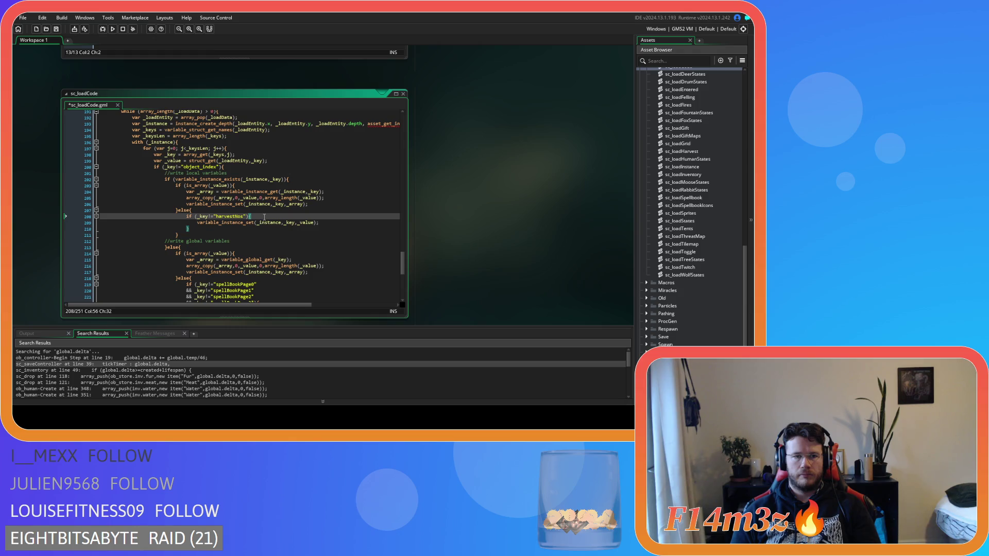
pyautogui.scroll(-2, 264, 218)
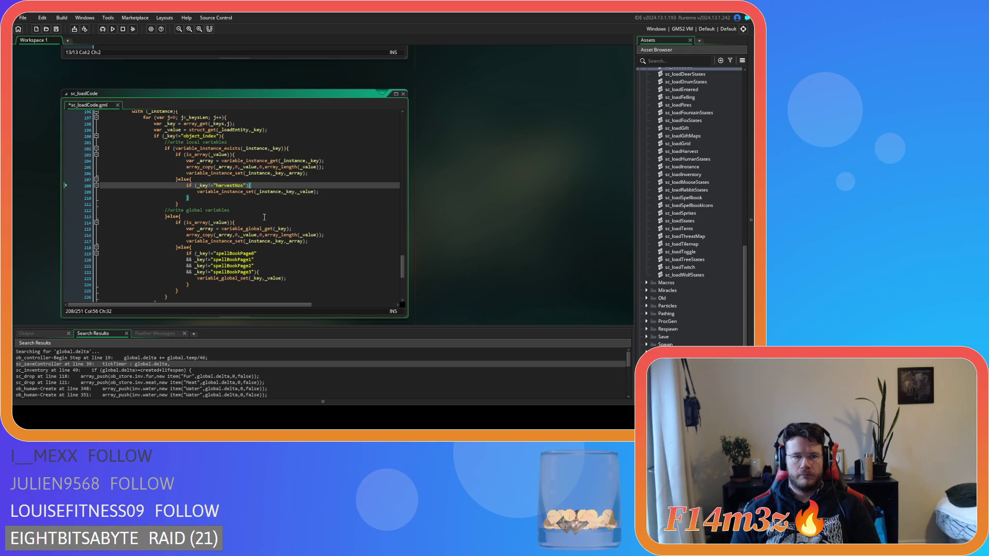
pyautogui.scroll(3, 264, 218)
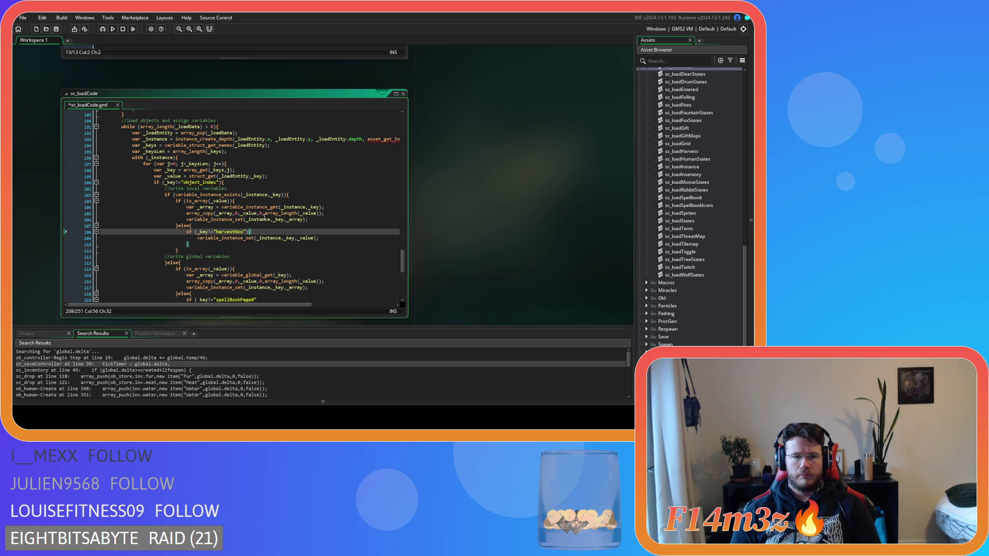
pyautogui.scroll(-1, 265, 218)
pyautogui.scroll(-2, 264, 219)
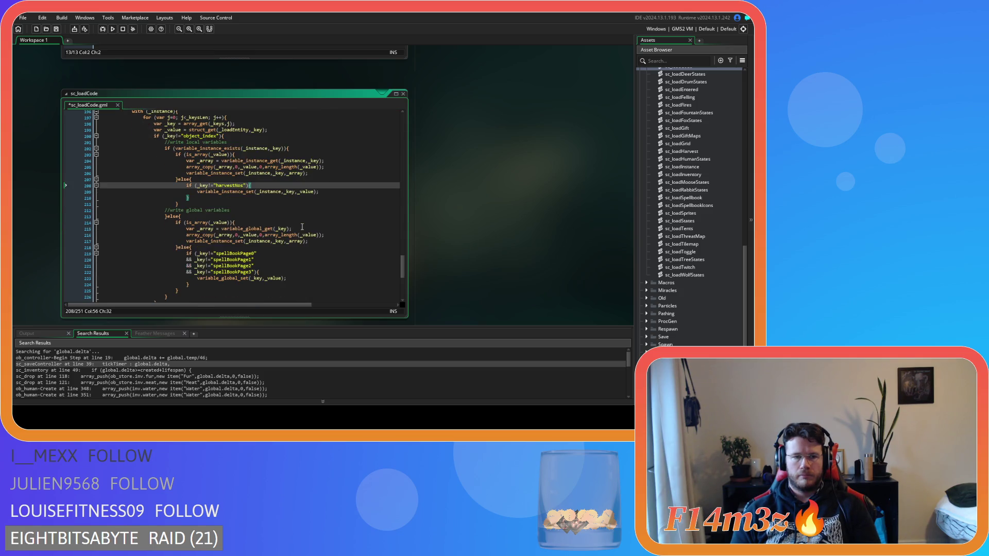
pyautogui.scroll(1, 327, 227)
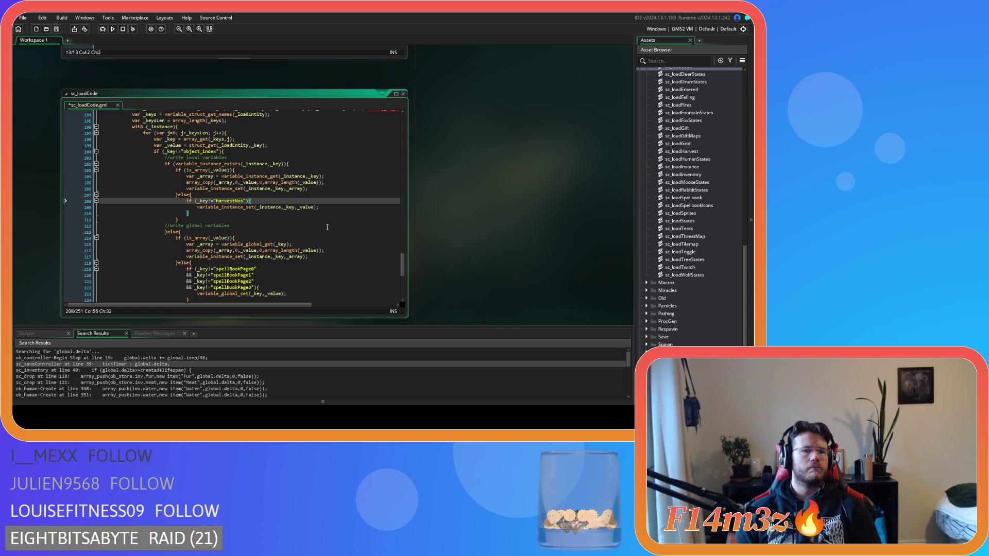
pyautogui.click(319, 188)
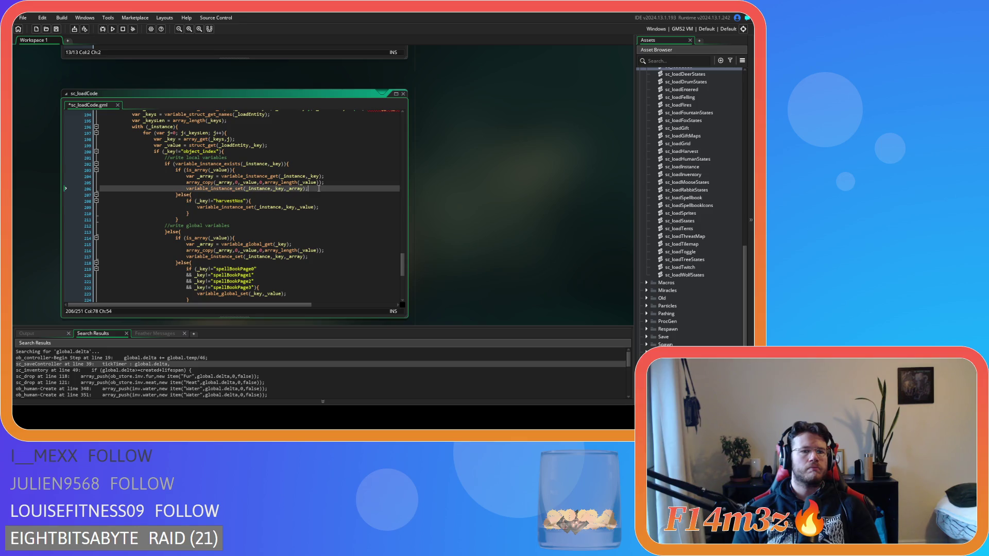
pyautogui.press('Return')
pyautogui.write('variable_stru')
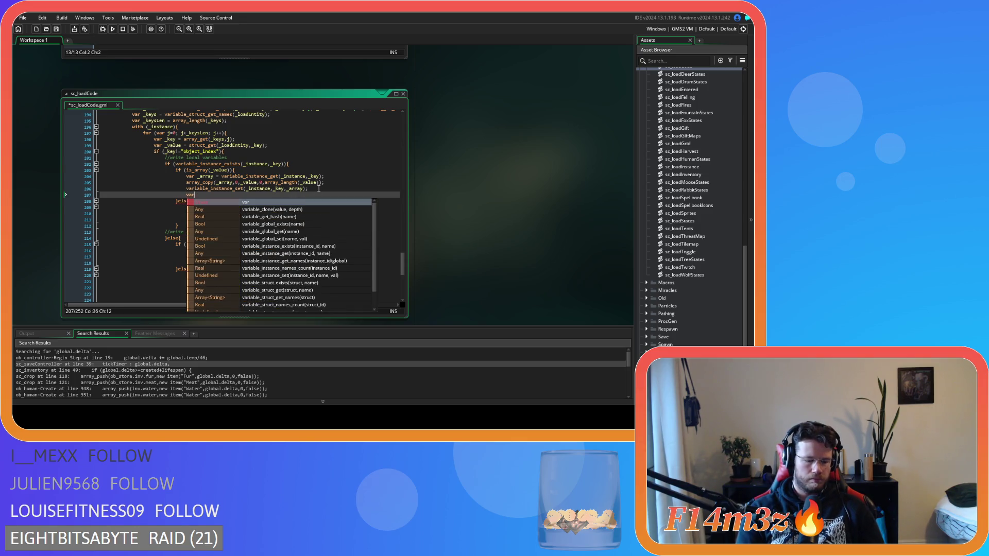
pyautogui.press('Down')
pyautogui.press('Down')
pyautogui.press('Down')
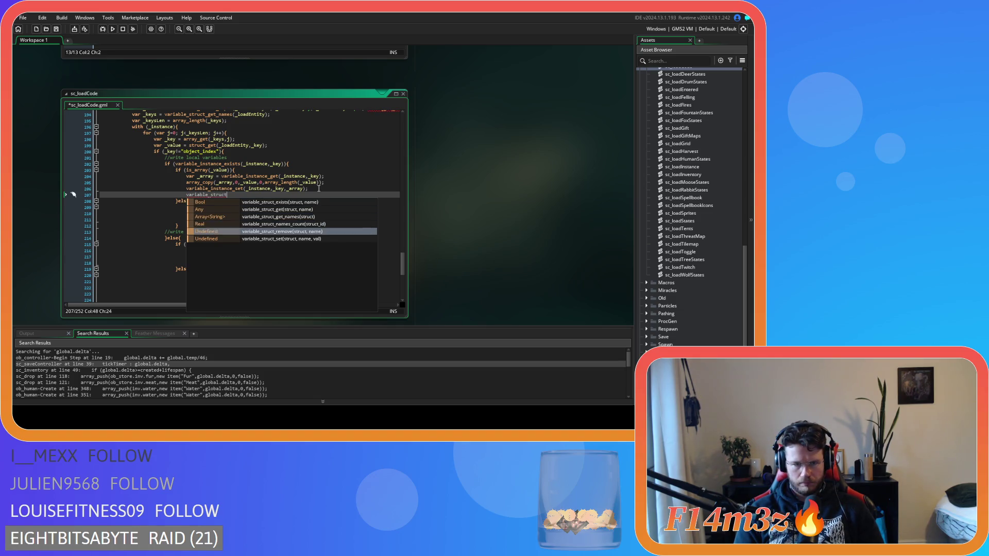
pyautogui.press('Down')
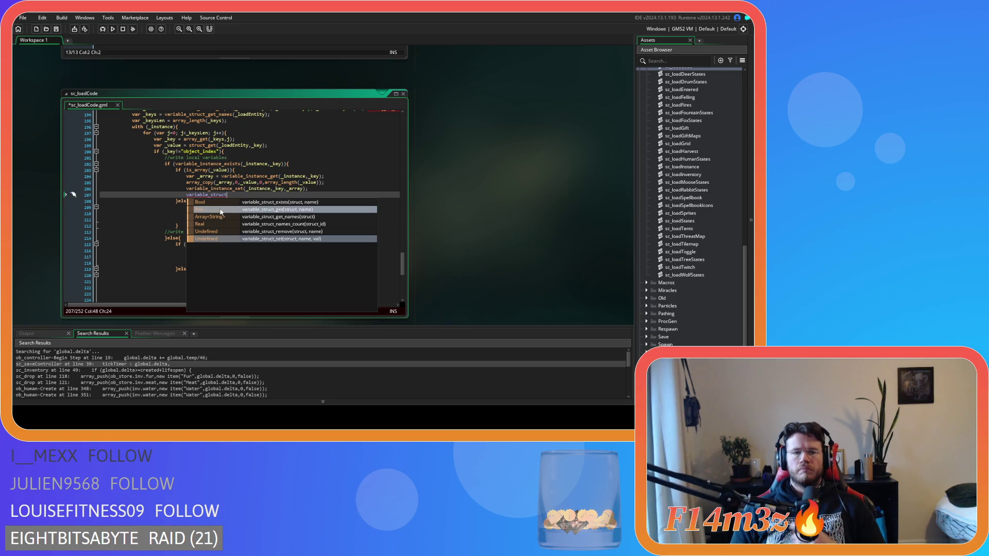
pyautogui.moveTo(227, 195); pyautogui.dragTo(203, 195)
pyautogui.hotkey('shift', 'Home')
pyautogui.press('BackSpace')
pyautogui.press('BackSpace')
pyautogui.press('BackSpace')
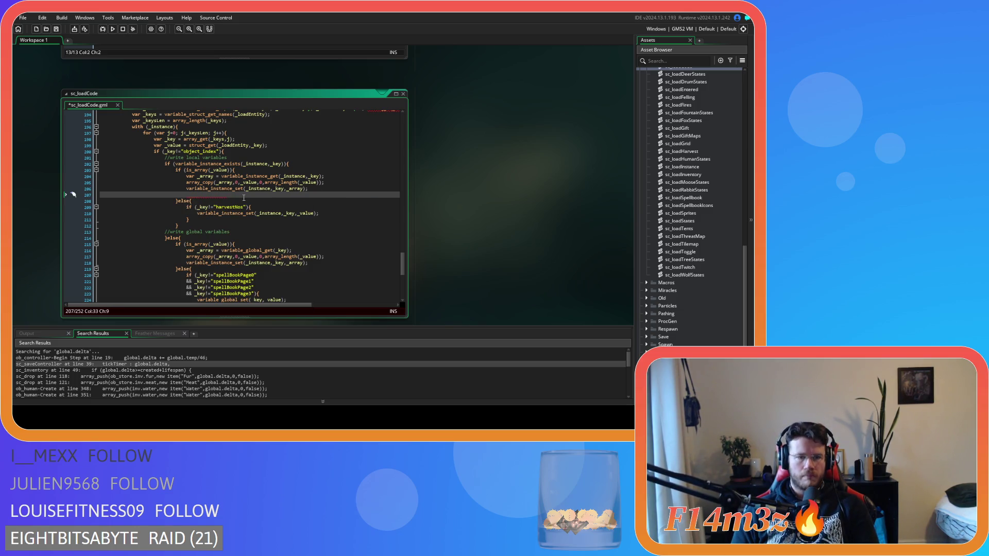
pyautogui.press('BackSpace')
pyautogui.press('BackSpace')
pyautogui.press('BackSpace')
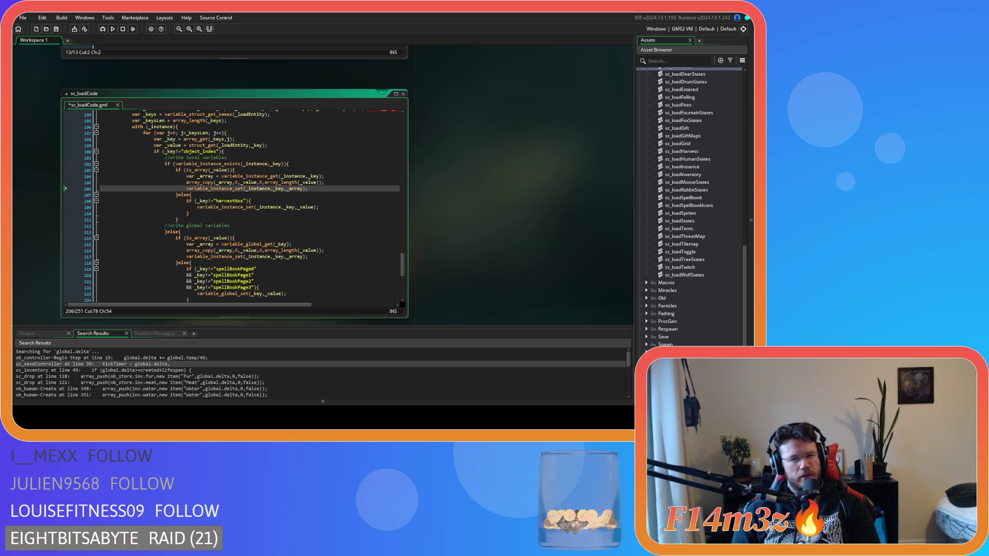
pyautogui.click(251, 201)
pyautogui.click(325, 189)
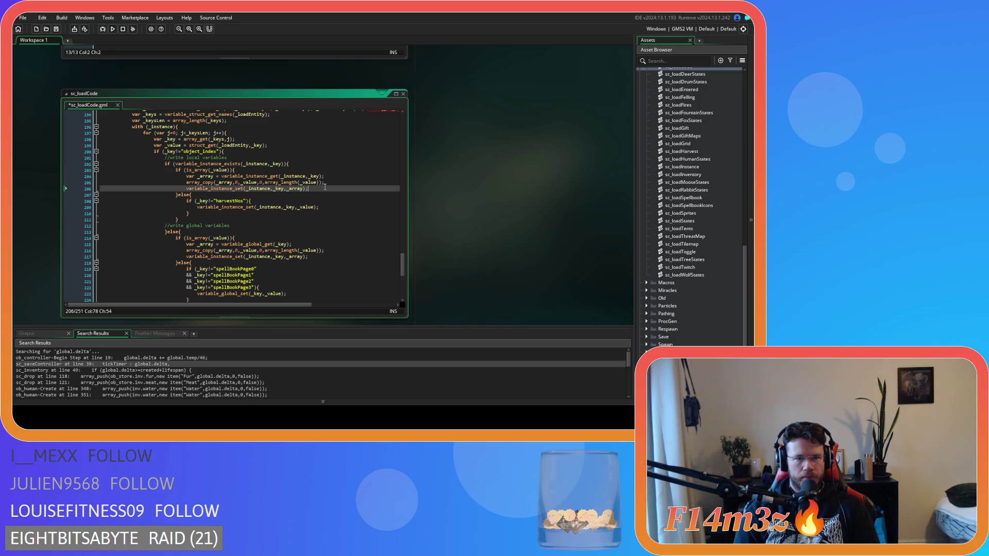
pyautogui.scroll(3, 320, 186)
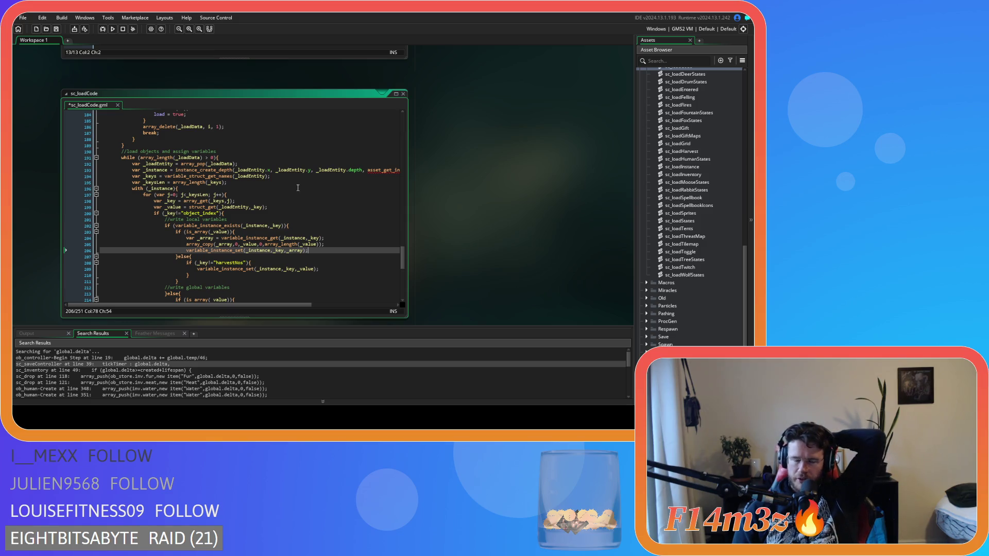
pyautogui.scroll(-2, 302, 184)
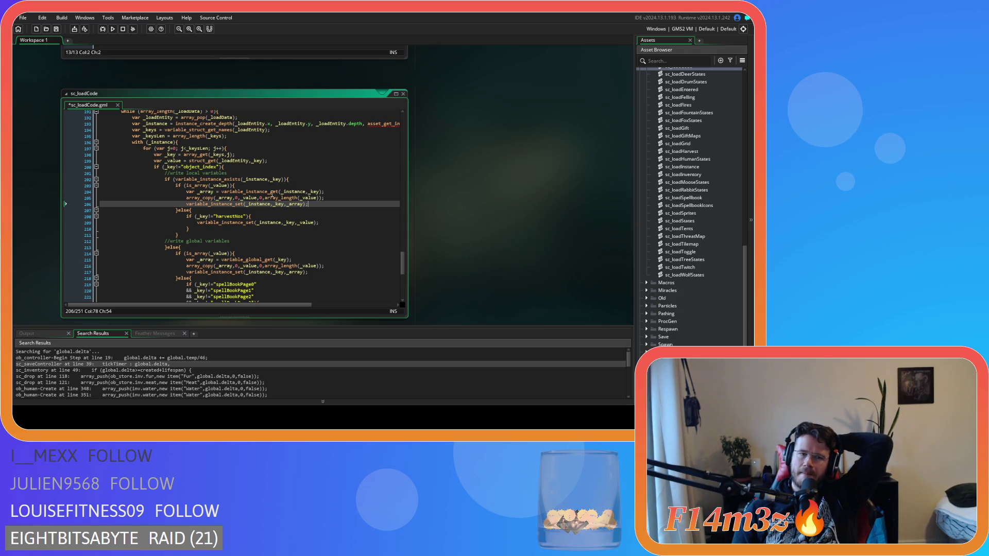
pyautogui.moveTo(269, 194)
pyautogui.scroll(1, 267, 196)
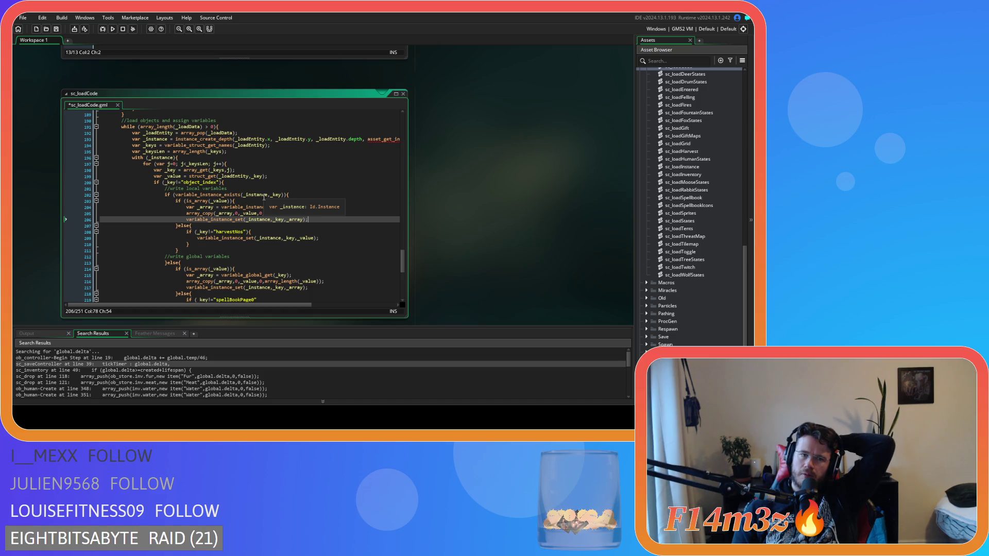
pyautogui.scroll(-1, 263, 198)
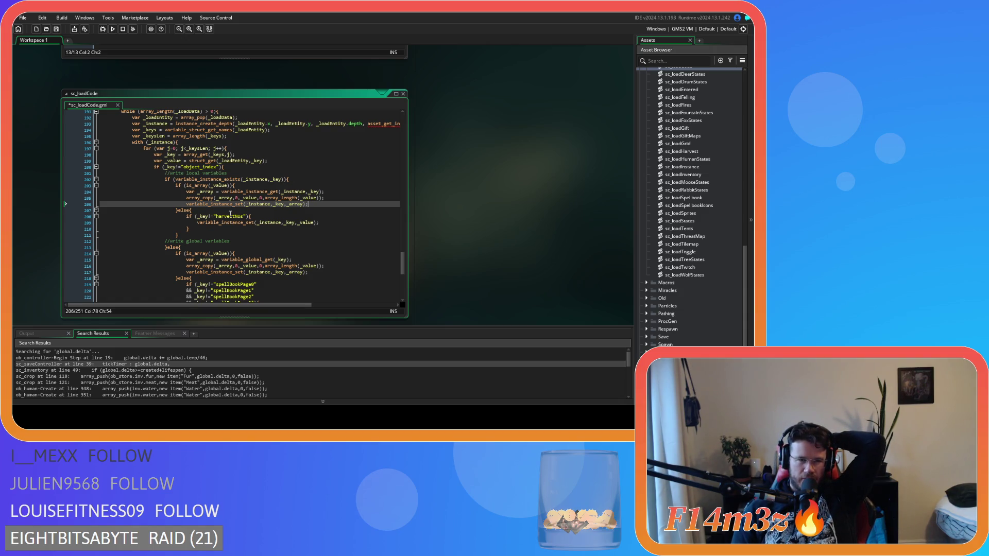
# Step: Duplicate the is_array block on lines 203–207 and prefix the copy with else
pyautogui.click(178, 212)
pyautogui.moveTo(180, 213); pyautogui.dragTo(175, 185)
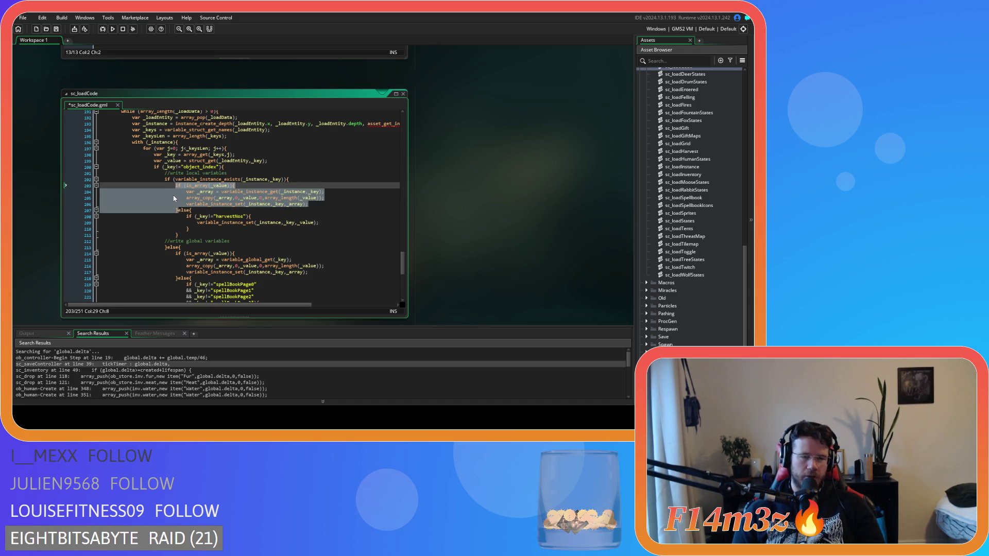
pyautogui.hotkey('ctrl', 'c')
pyautogui.press('Right')
pyautogui.hotkey('ctrl', 'v')
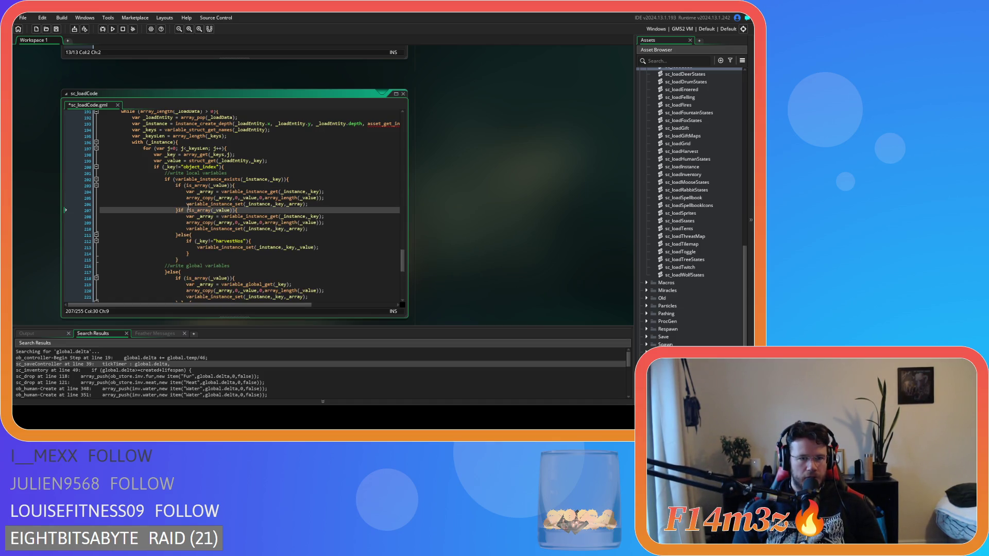
pyautogui.write('else')
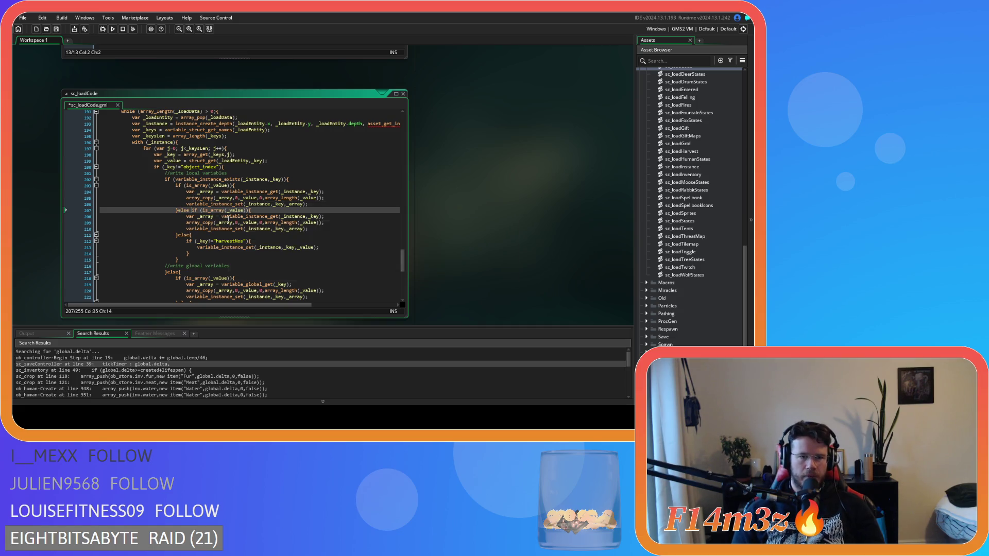
# Step: Change the first block's check from is_array to is_struct
pyautogui.click(209, 187)
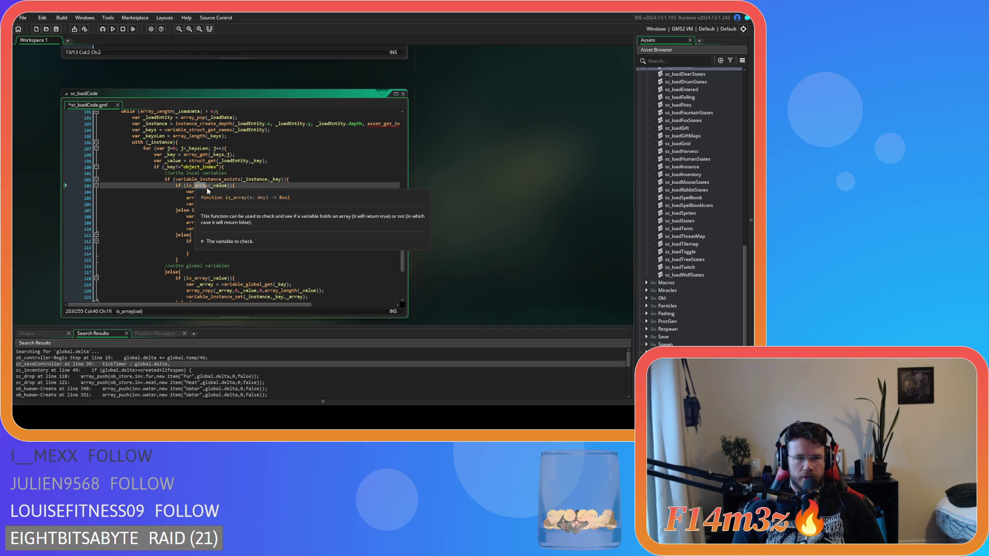
pyautogui.write('struct')
pyautogui.click(260, 205)
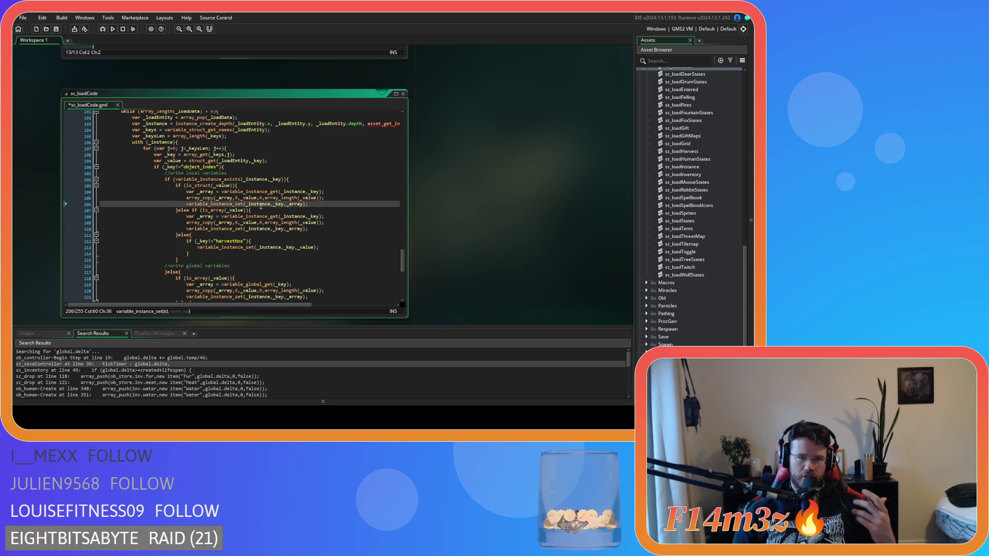
pyautogui.press('Up')
pyautogui.press('Up')
pyautogui.press('Up')
pyautogui.click(320, 204)
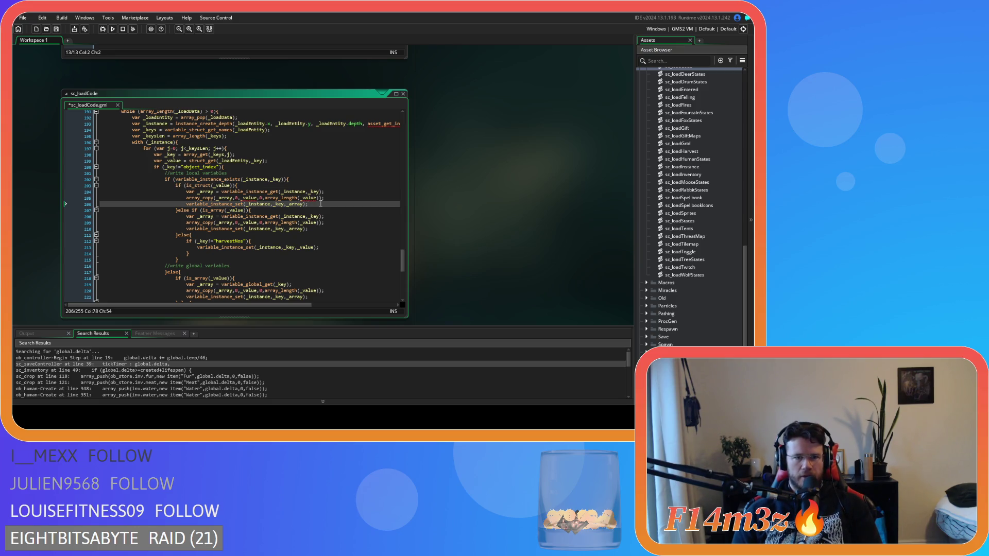
pyautogui.moveTo(254, 197)
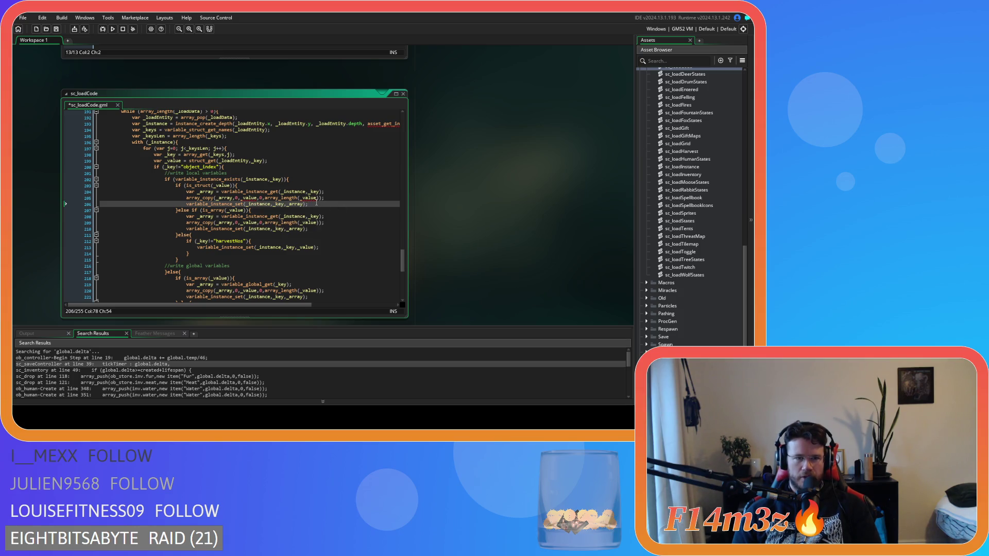
pyautogui.moveTo(315, 203); pyautogui.dragTo(186, 191)
pyautogui.click(290, 211)
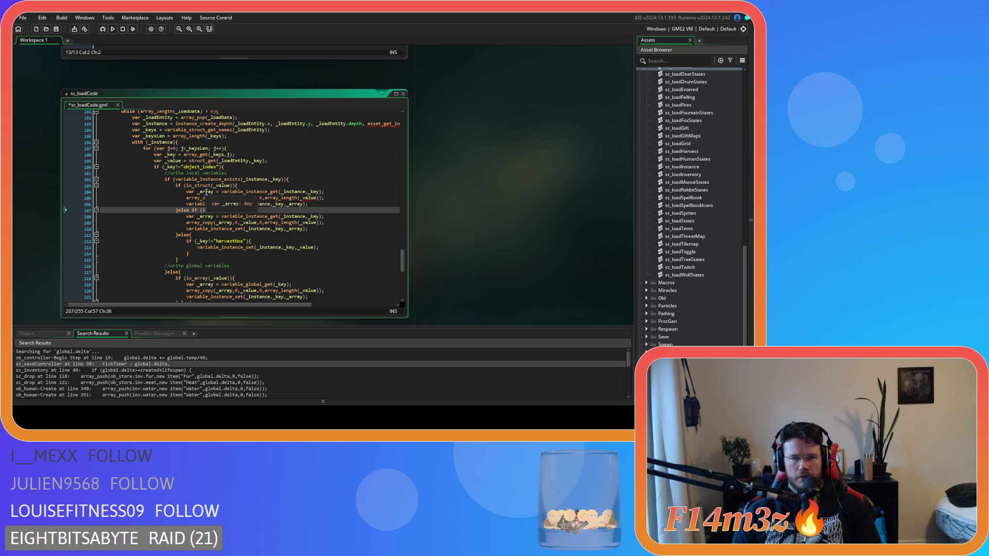
# Step: Rename _array to _struct and use variable_struct_get in the new struct branch
pyautogui.doubleClick(208, 192)
pyautogui.moveTo(214, 197)
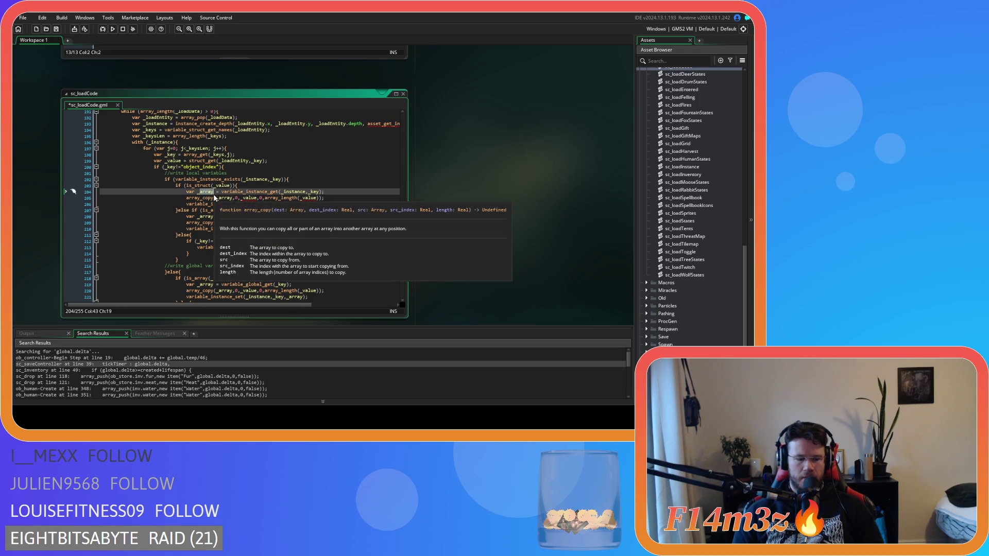
pyautogui.write('_struct')
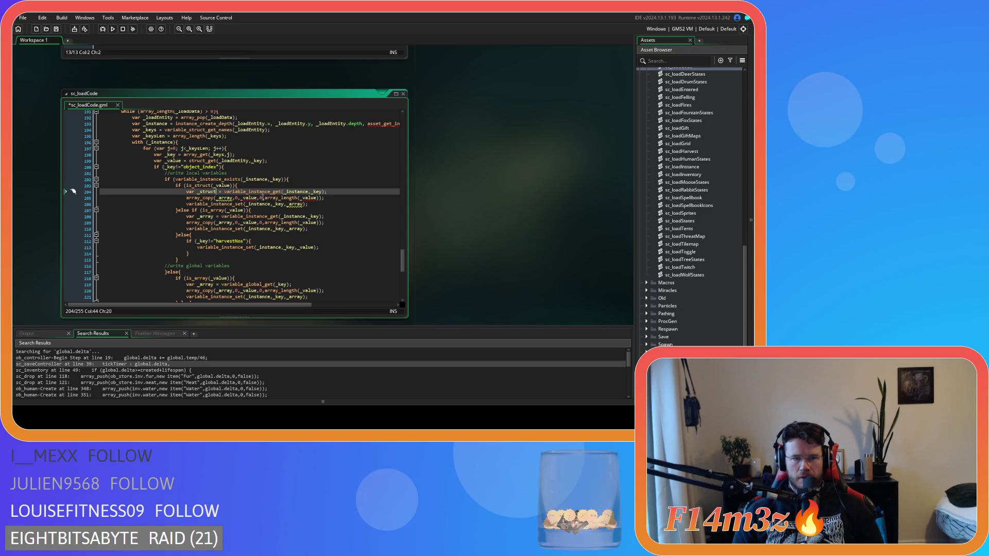
pyautogui.moveTo(249, 191); pyautogui.dragTo(268, 192)
pyautogui.write('struct')
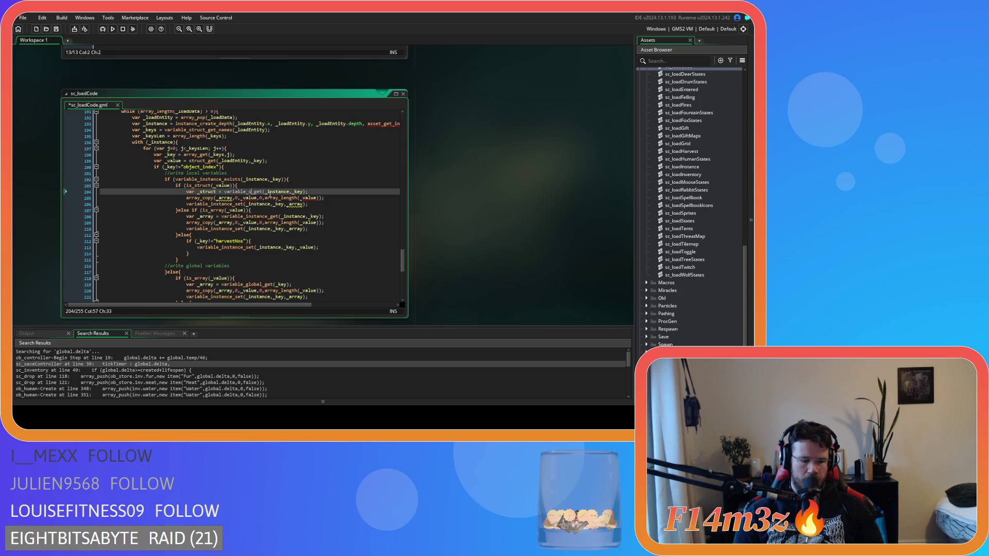
pyautogui.click(358, 188)
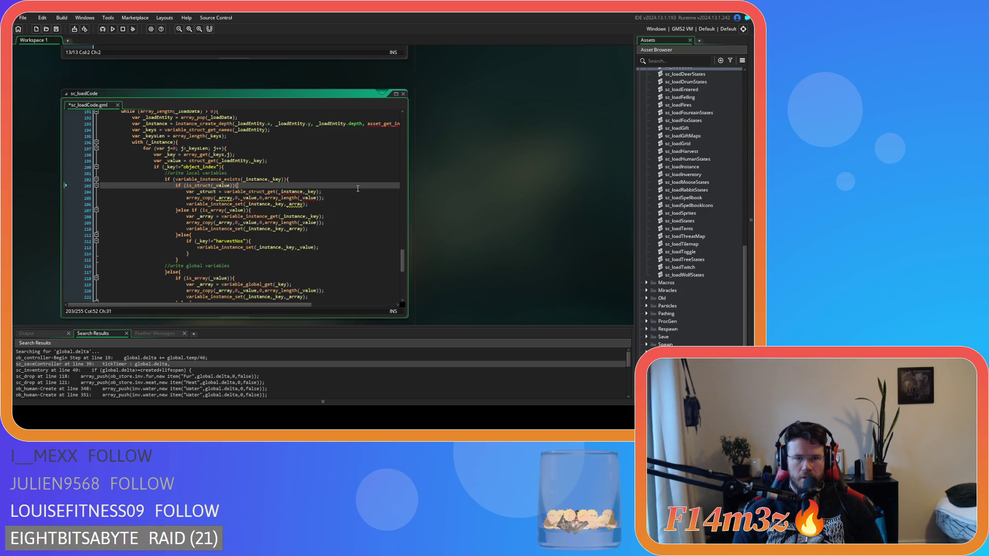
pyautogui.moveTo(270, 192)
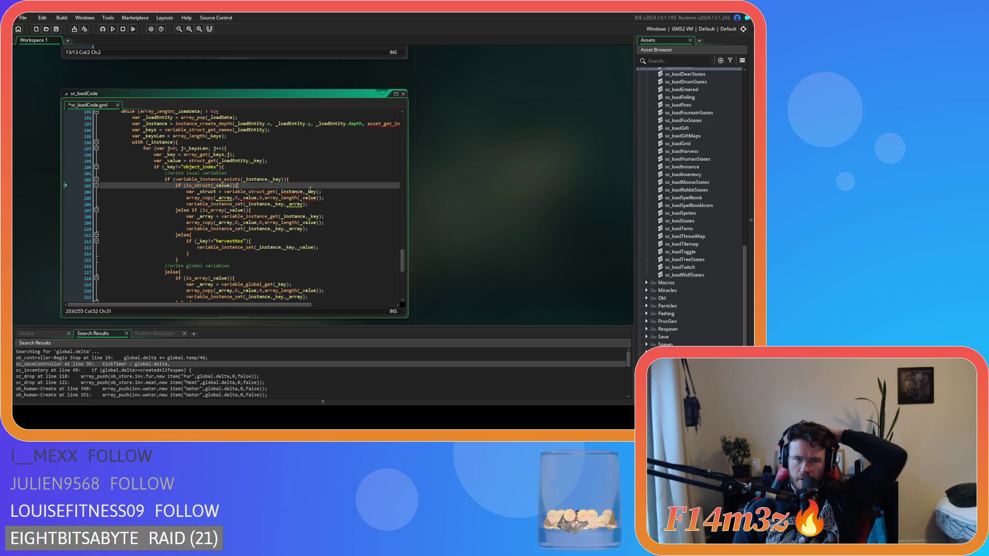
pyautogui.moveTo(306, 192)
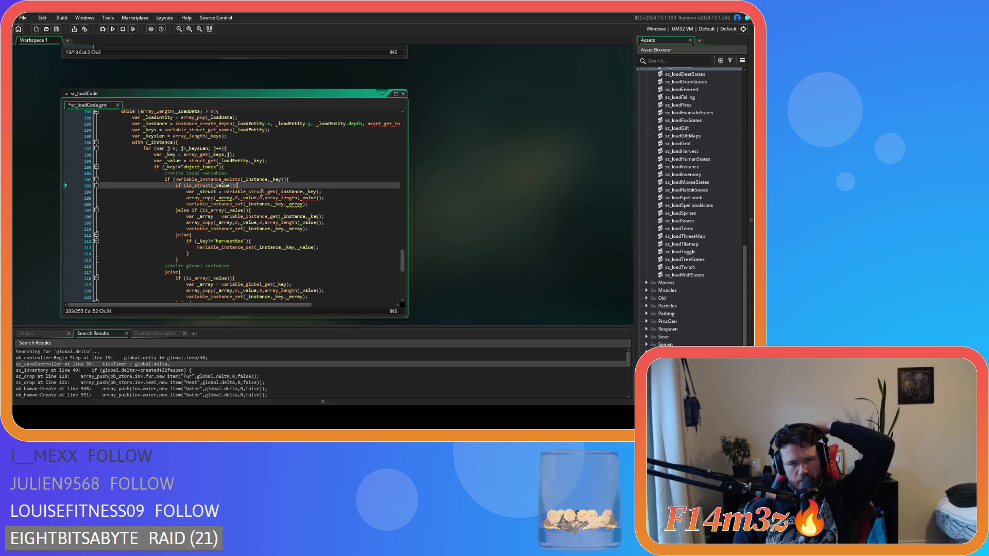
pyautogui.moveTo(270, 129); pyautogui.dragTo(133, 131)
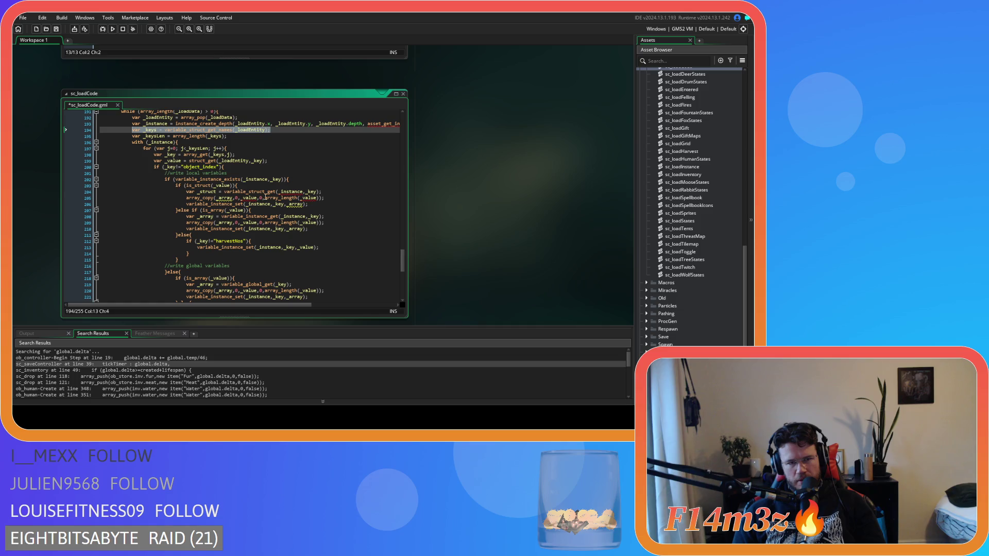
# Step: Paste the _keys line below line 203, changing _keys to _names and _loadEntity to _value
pyautogui.click(270, 185)
pyautogui.press('Return')
pyautogui.hotkey('ctrl', 'v')
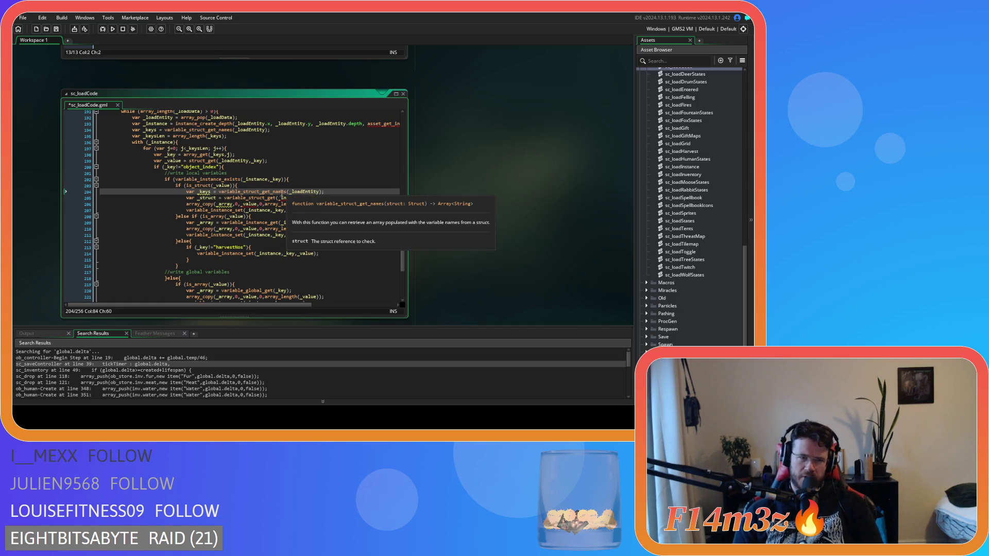
pyautogui.doubleClick(204, 192)
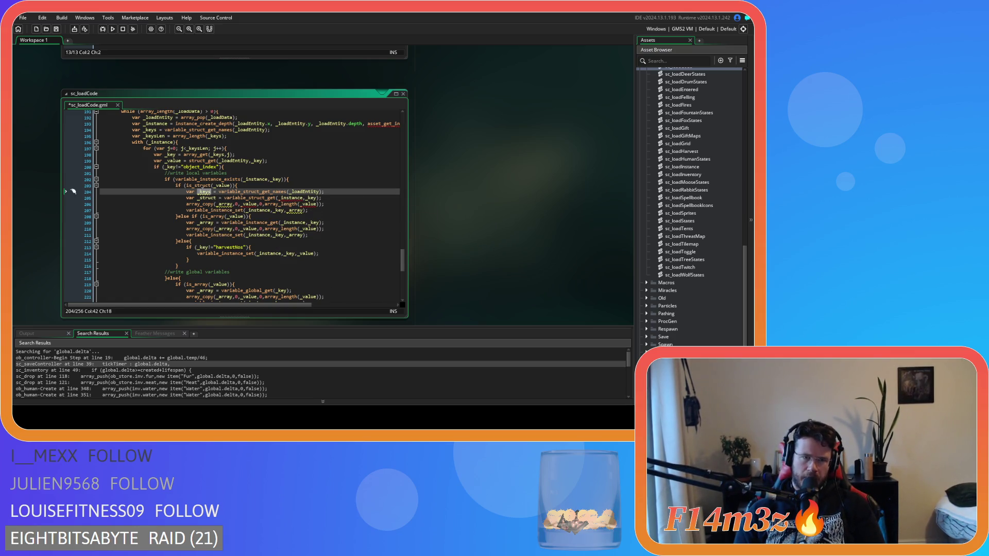
pyautogui.write('_names')
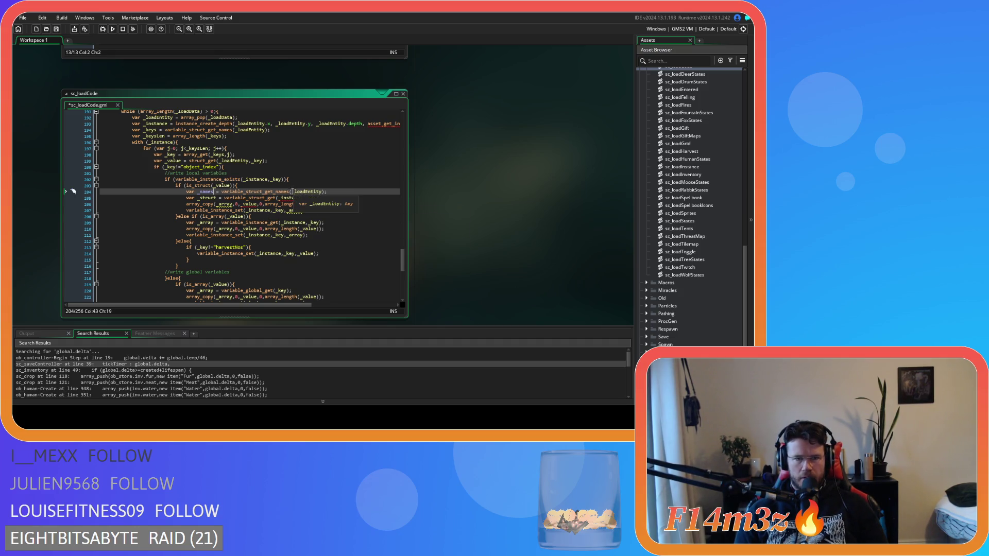
pyautogui.click(234, 184)
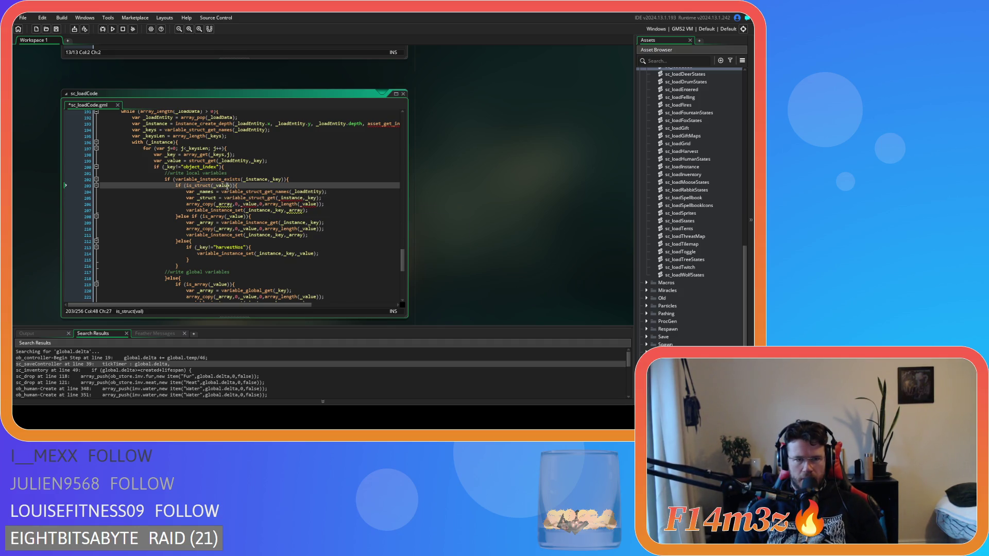
pyautogui.click(309, 192)
pyautogui.doubleClick(309, 192)
pyautogui.write('_value')
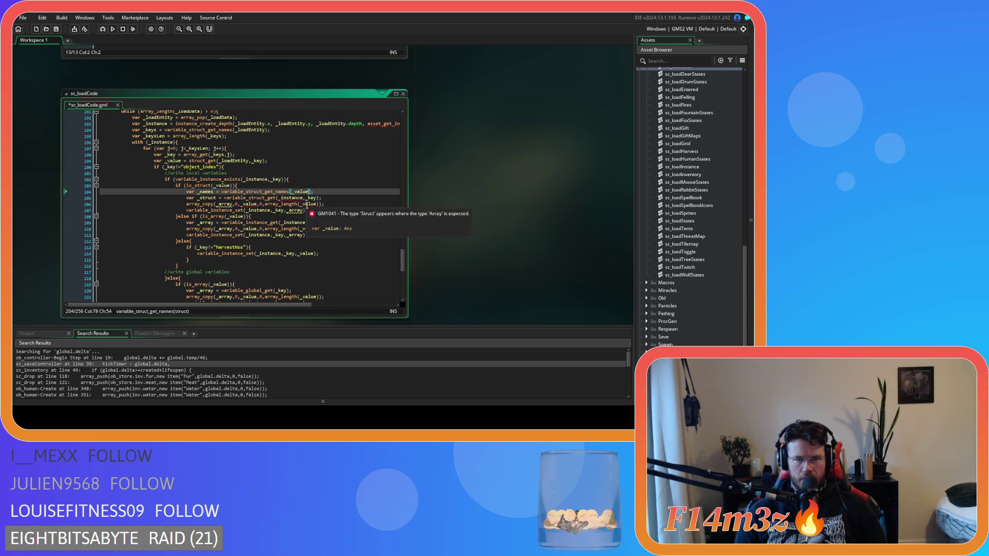
# Step: Rename _struct to _array on line 205 and start a new 'if (is_array(' line
pyautogui.moveTo(306, 205)
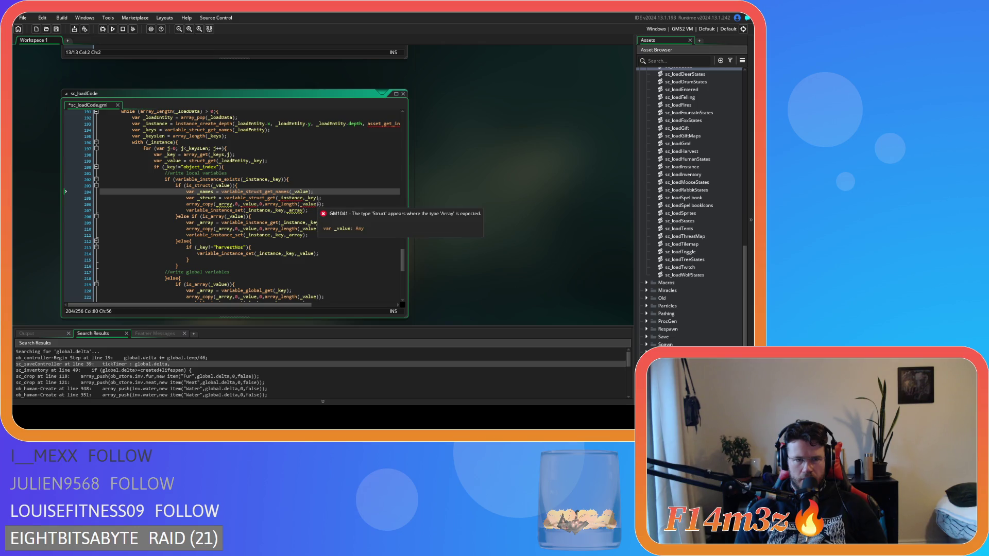
pyautogui.click(324, 204)
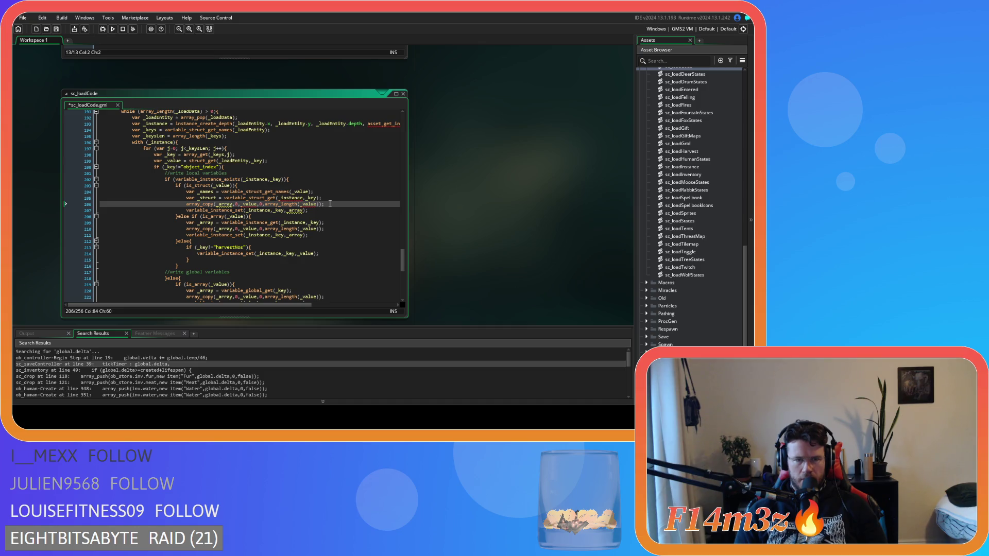
pyautogui.doubleClick(208, 197)
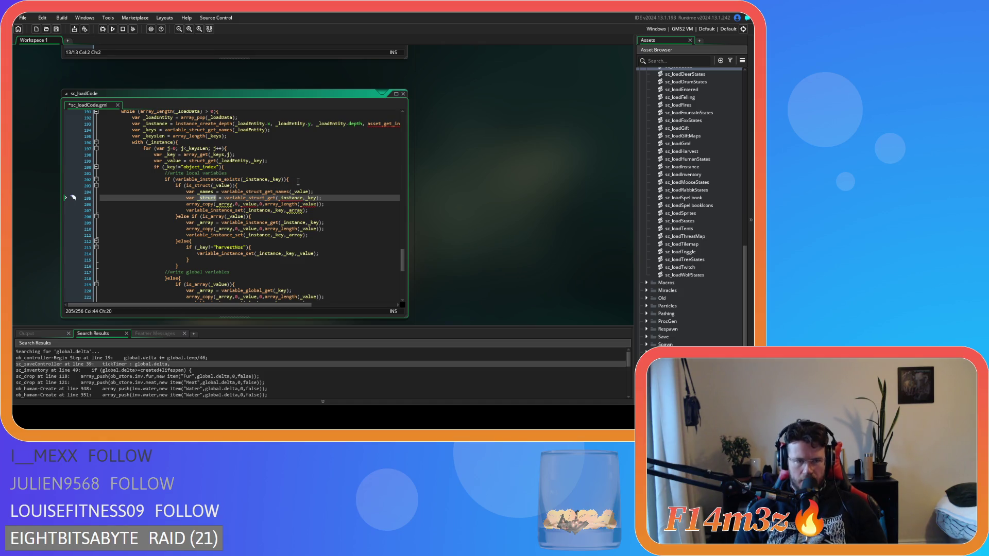
pyautogui.write('_array')
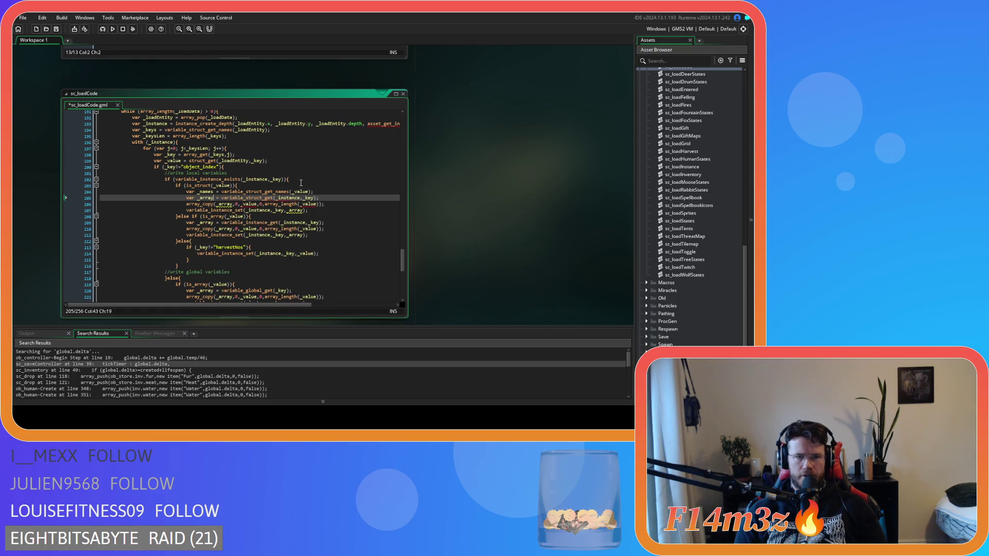
pyautogui.click(331, 191)
pyautogui.press('Return')
pyautogui.write('if (')
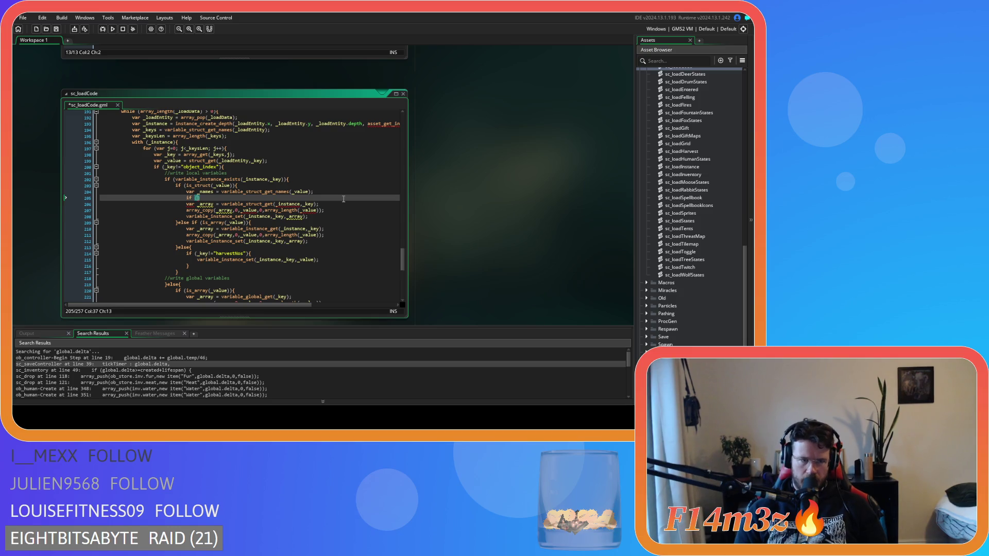
pyautogui.write('is_array(')
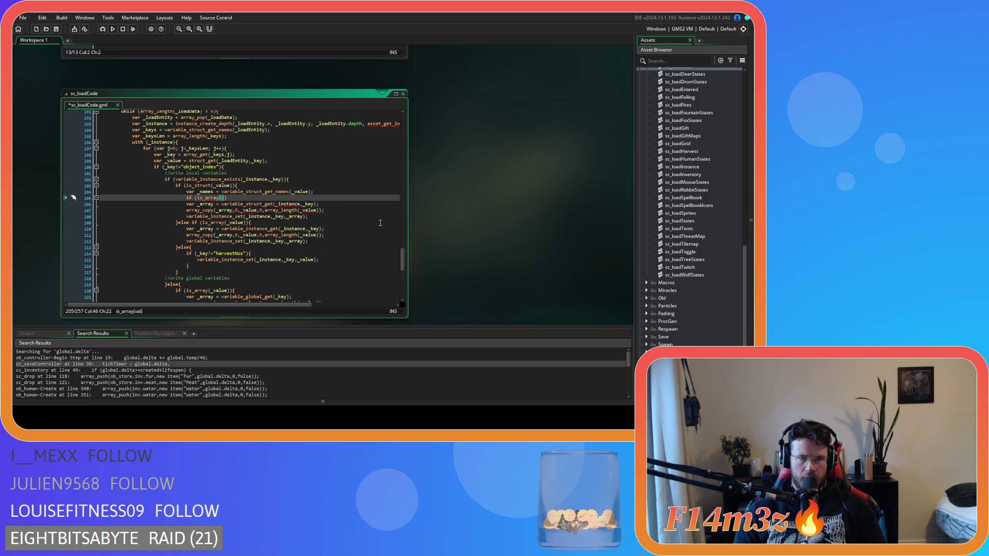
pyautogui.scroll(4, 302, 227)
pyautogui.scroll(8, 304, 233)
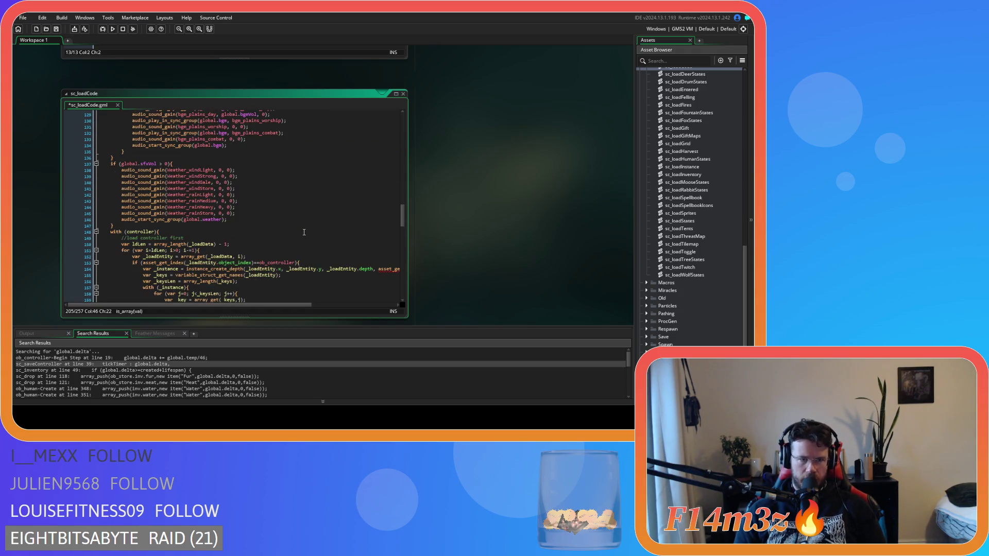
pyautogui.scroll(8, 302, 232)
pyautogui.scroll(-4, 235, 226)
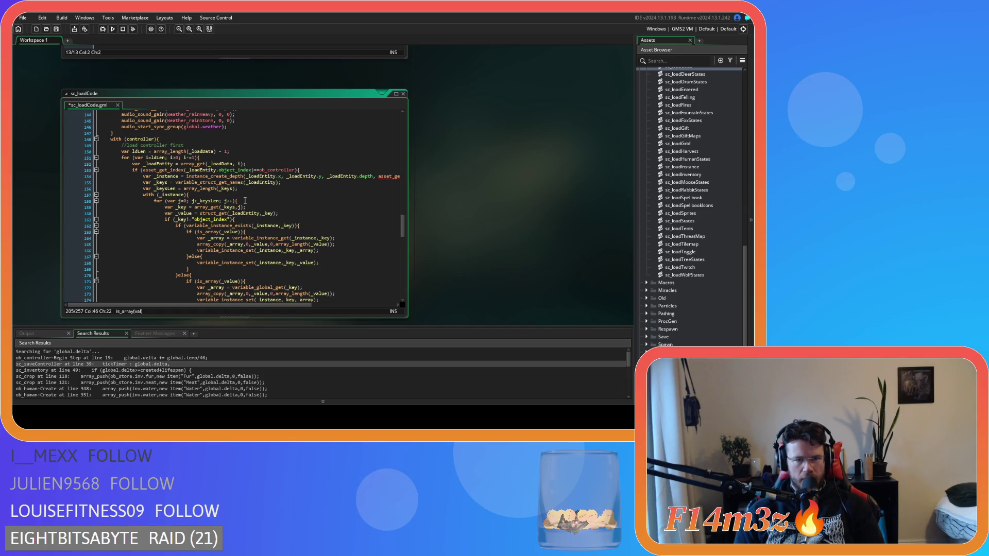
pyautogui.click(245, 201)
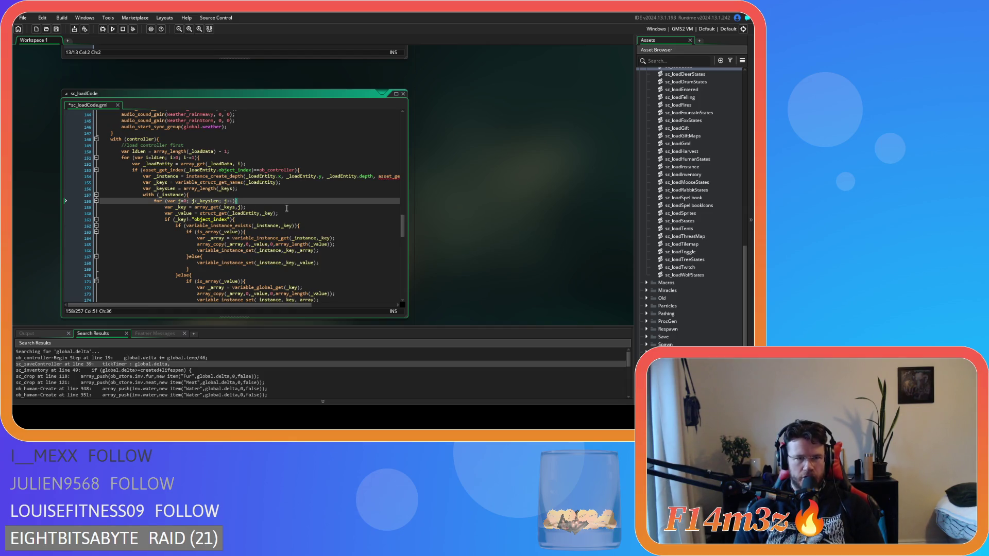
pyautogui.scroll(-1, 286, 208)
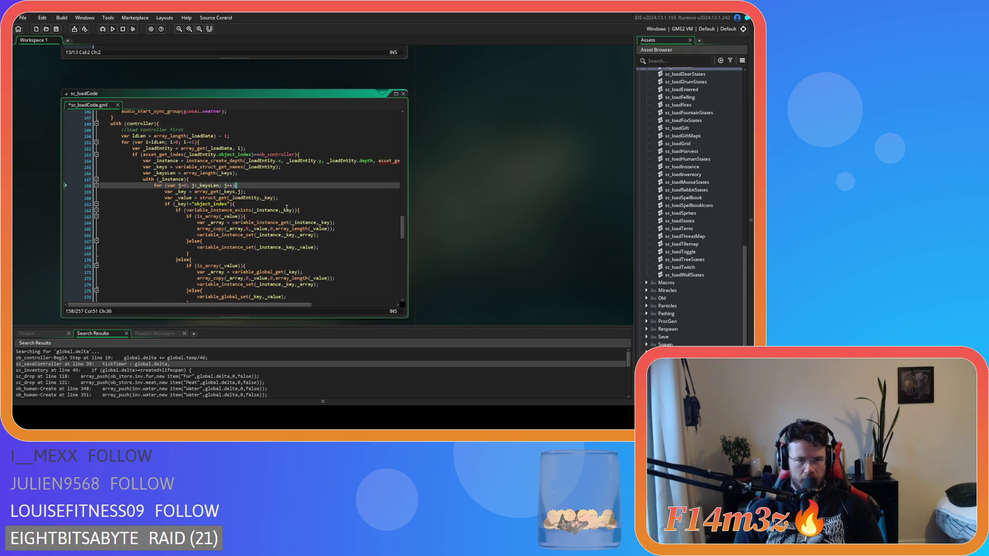
pyautogui.scroll(-20, 286, 208)
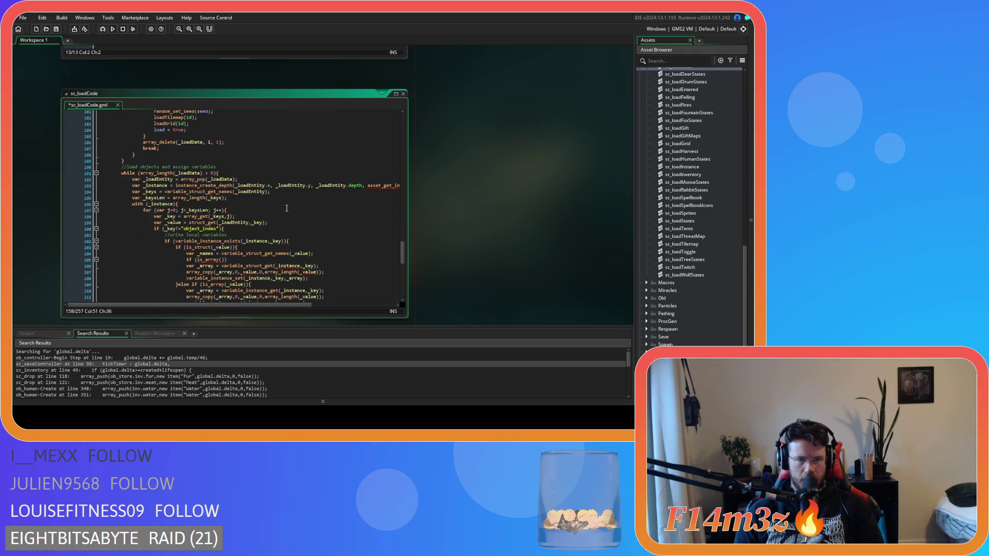
pyautogui.scroll(16, 287, 208)
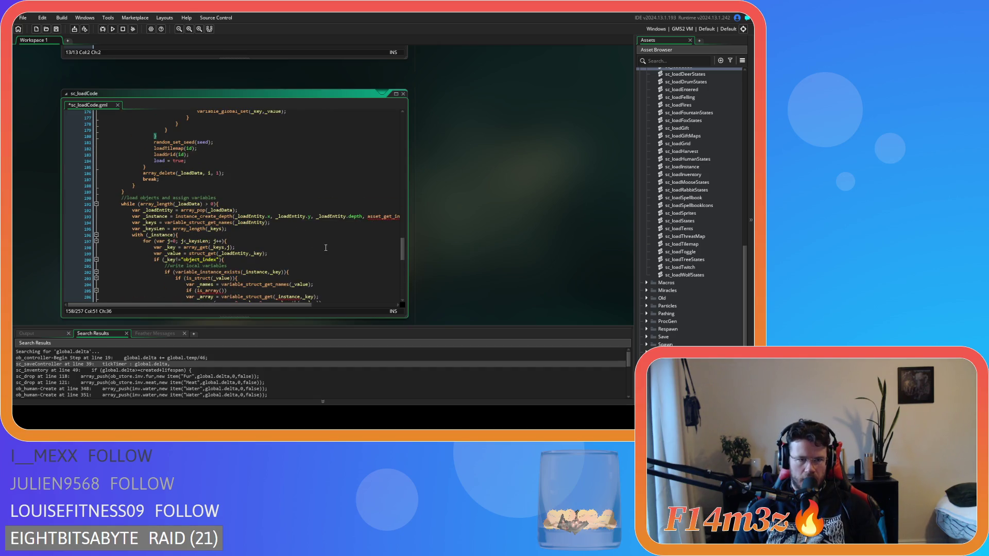
pyautogui.scroll(20, 325, 248)
pyautogui.scroll(-8, 326, 248)
pyautogui.scroll(-20, 326, 253)
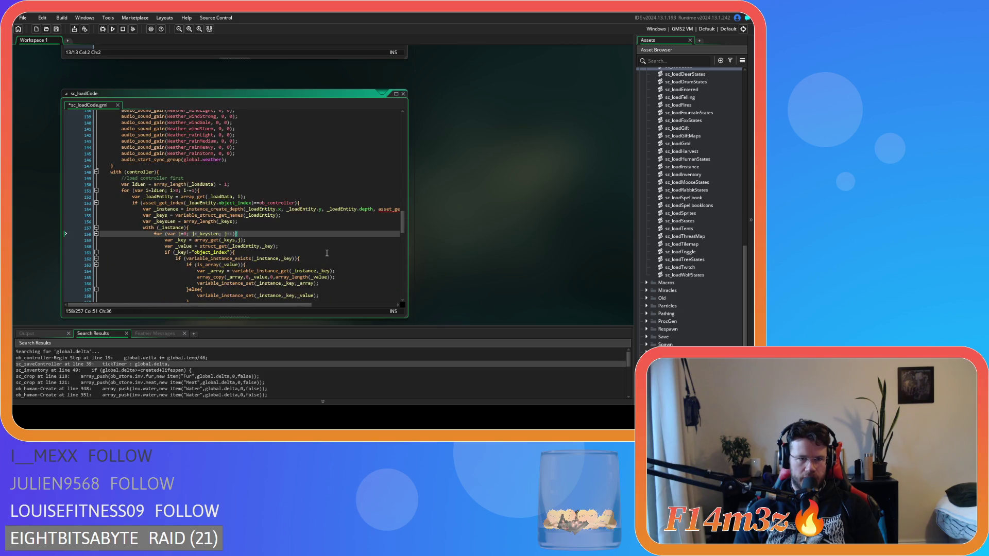
pyautogui.click(248, 190)
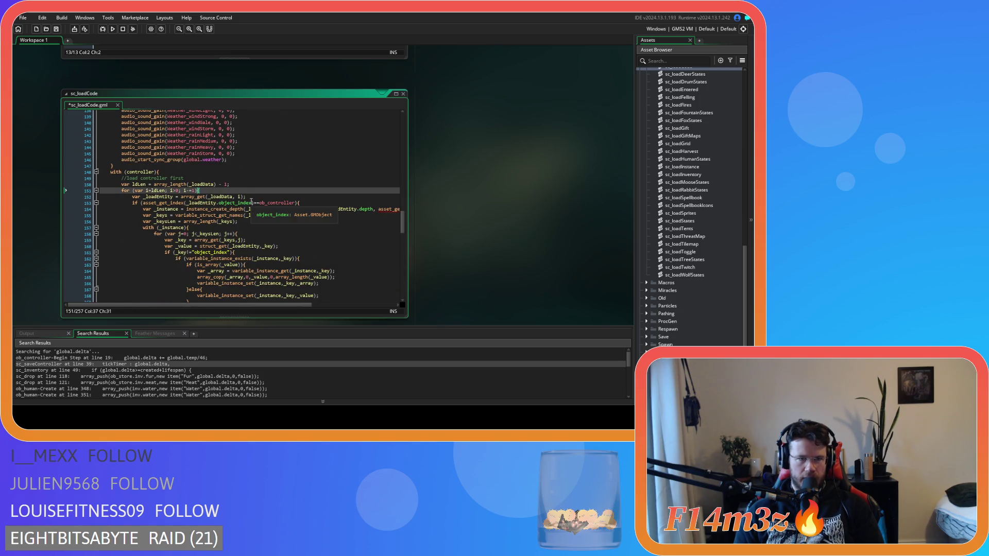
pyautogui.click(248, 234)
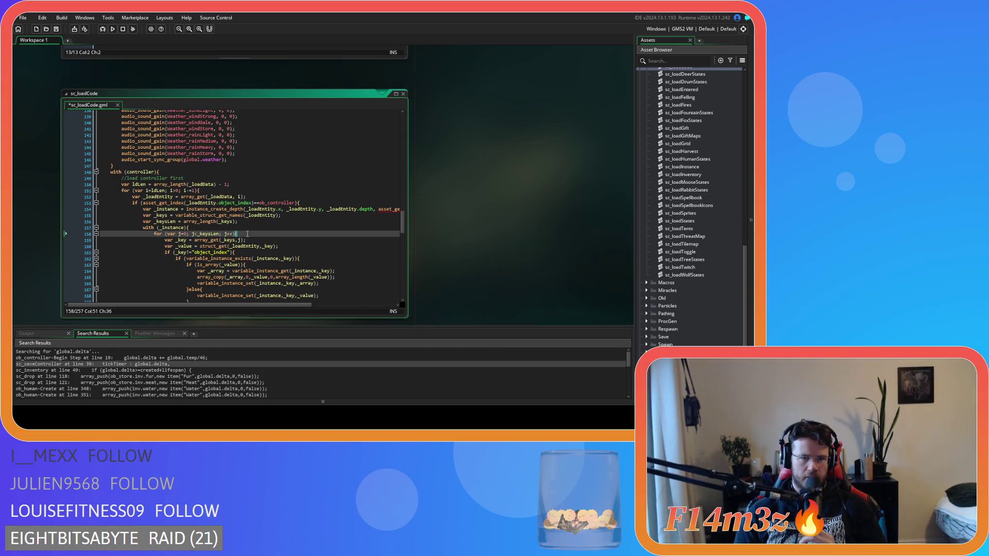
# Step: Add a 'for (k=0; k<array_length(_names); k++)' header above the is_array check
pyautogui.scroll(-16, 247, 233)
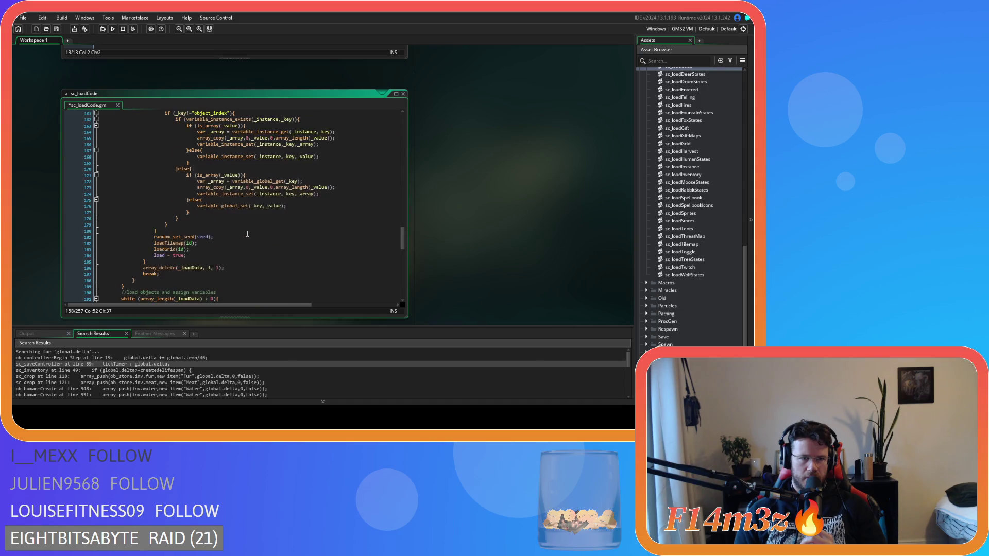
pyautogui.click(263, 230)
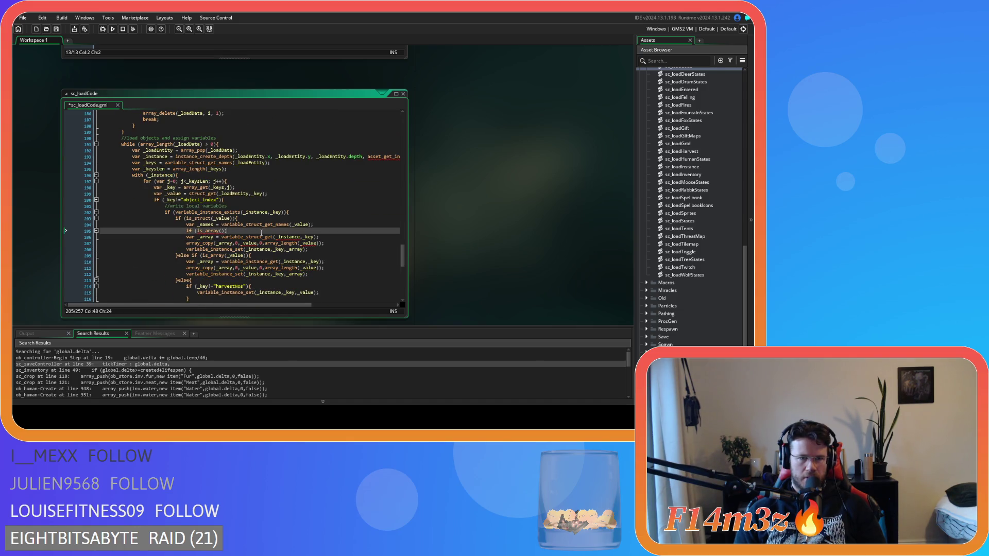
pyautogui.click(321, 224)
pyautogui.press('Return')
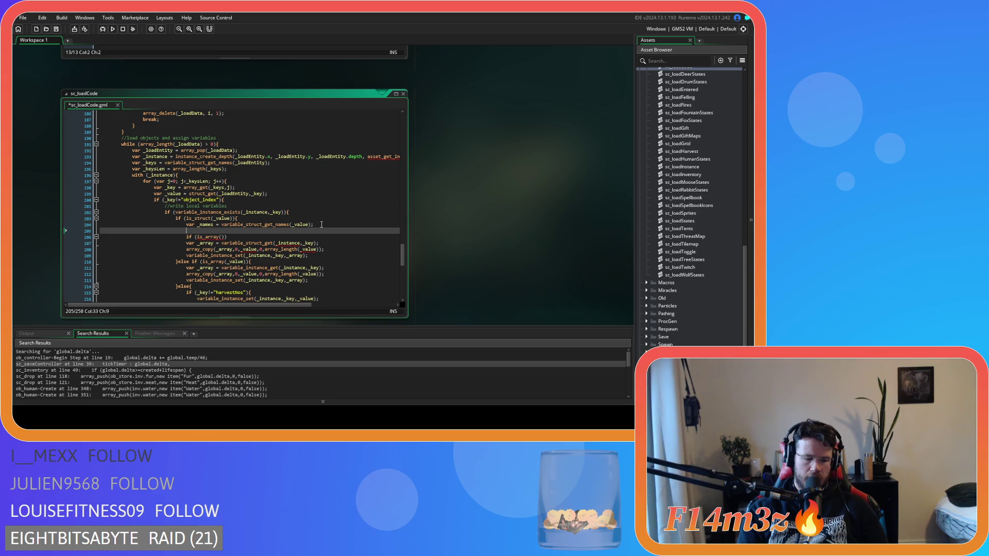
pyautogui.write('for (')
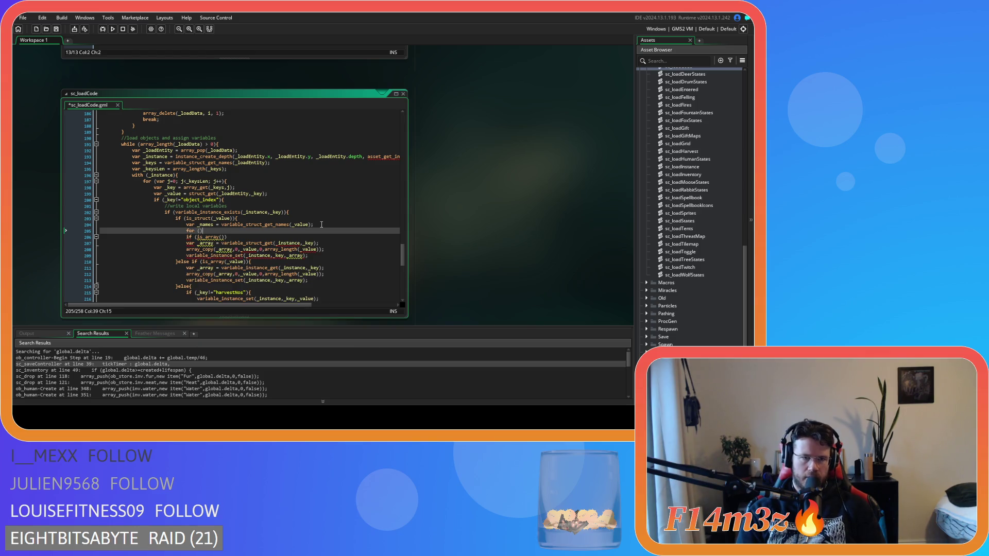
pyautogui.write('k<')
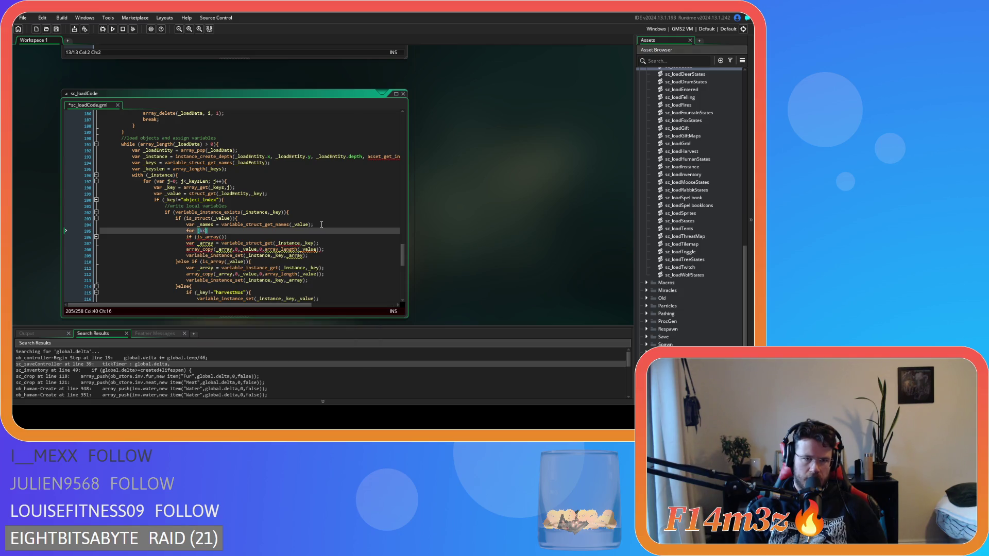
pyautogui.press('BackSpace')
pyautogui.press('BackSpace')
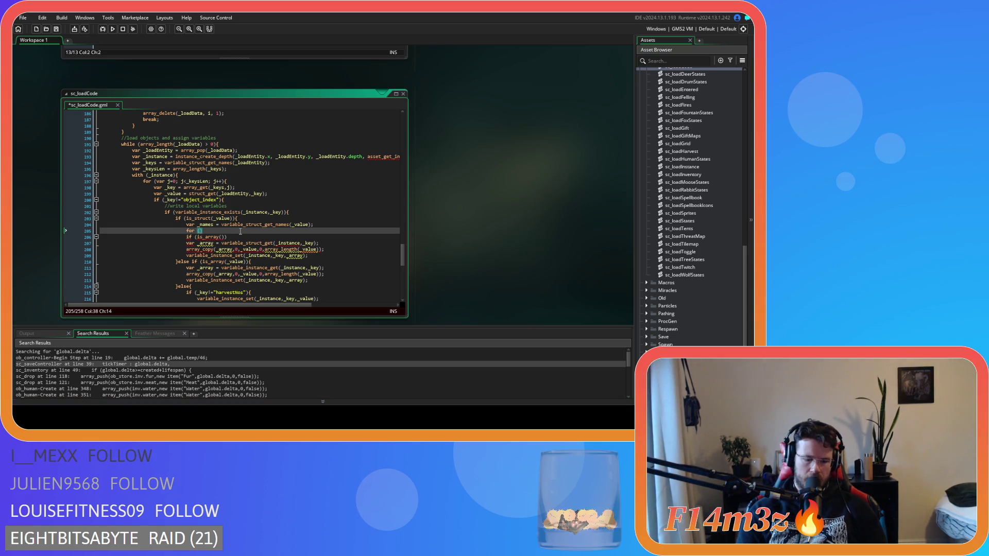
pyautogui.write('k=0; k<')
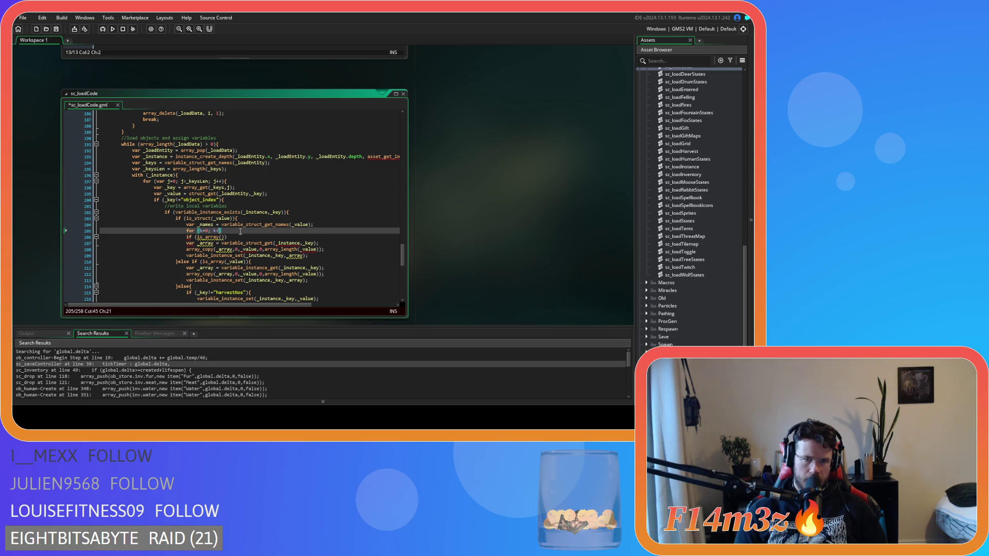
pyautogui.write('array_length(')
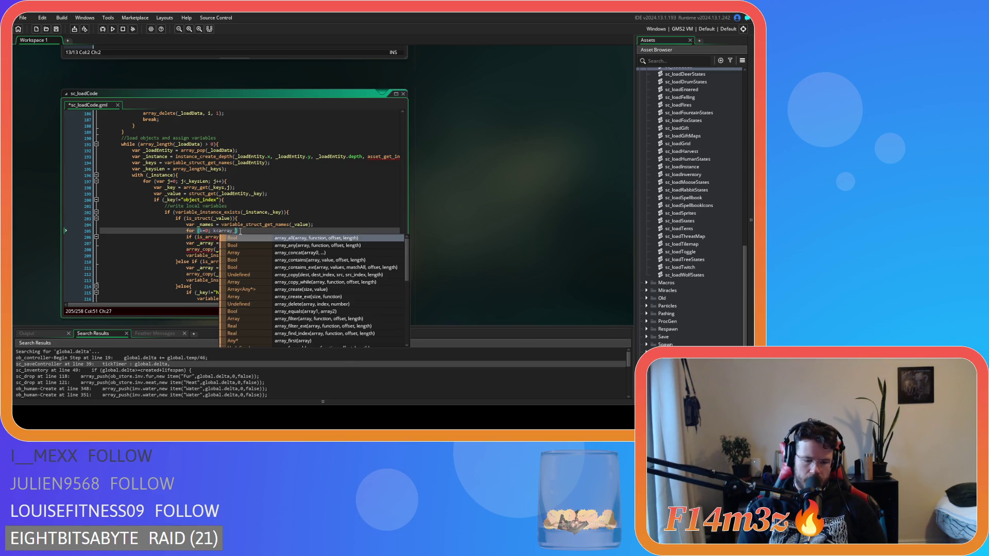
pyautogui.write('_names)')
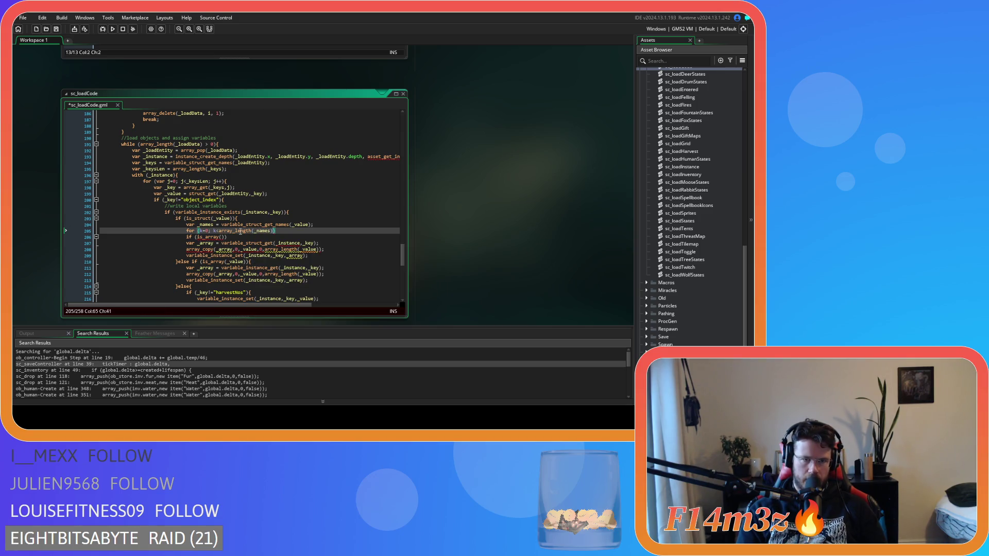
pyautogui.write('; k')
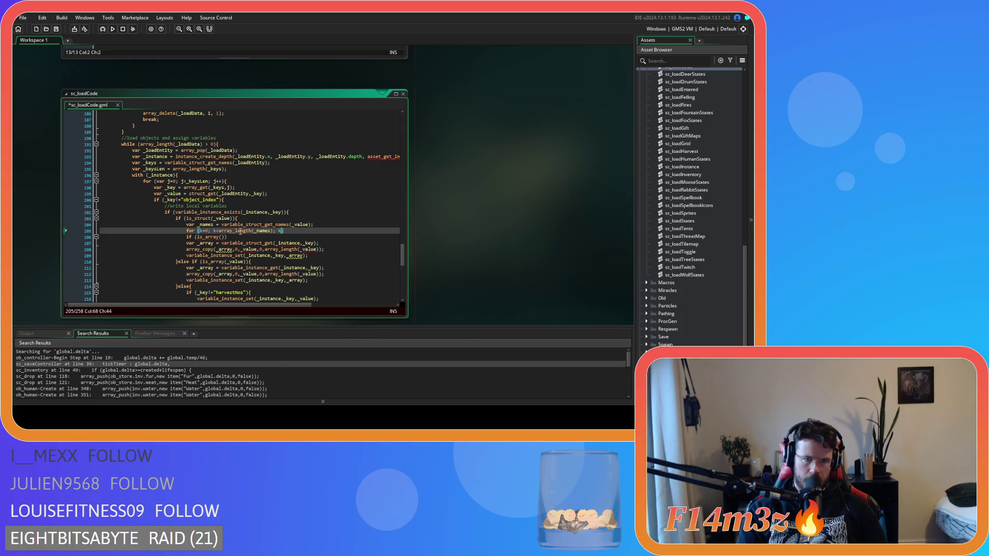
pyautogui.write('++)')
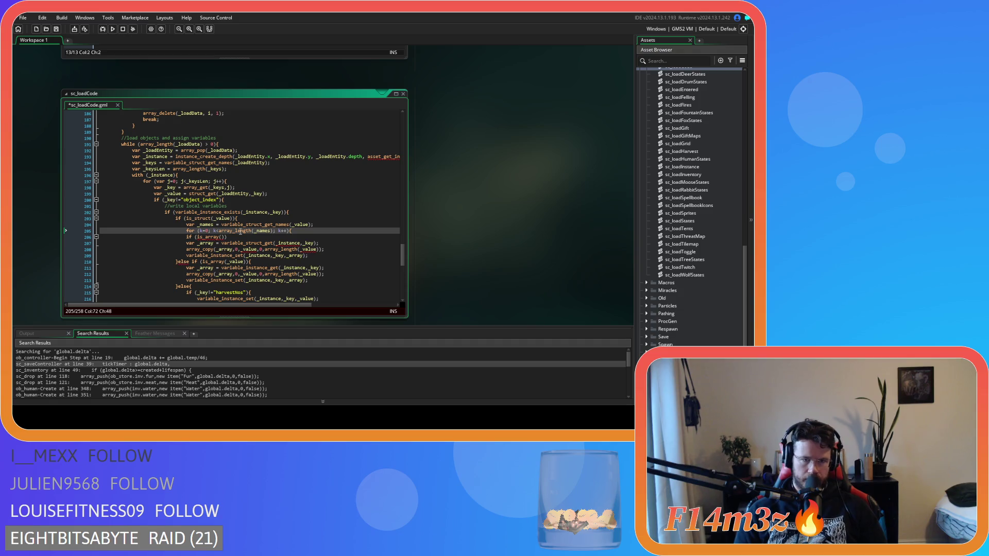
# Step: Indent the is_array check and lookup lines under the loop, opening a line after them
pyautogui.moveTo(186, 236); pyautogui.dragTo(199, 246)
pyautogui.press('Tab')
pyautogui.click(338, 243)
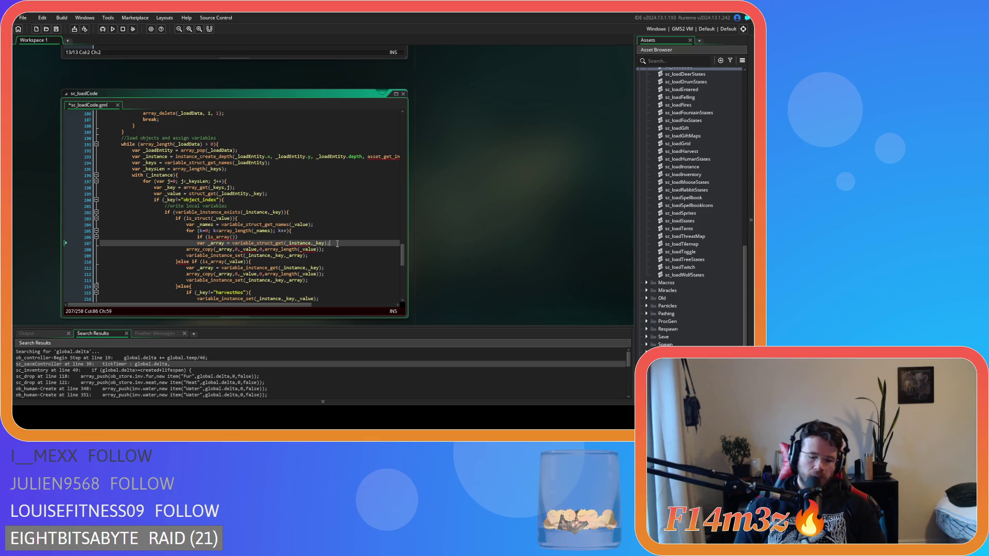
pyautogui.press('Return')
# Step: Close the loop with a brace and comment out the old array_copy and variable_instance_set lines
pyautogui.write('}')
pyautogui.moveTo(316, 265); pyautogui.dragTo(181, 257)
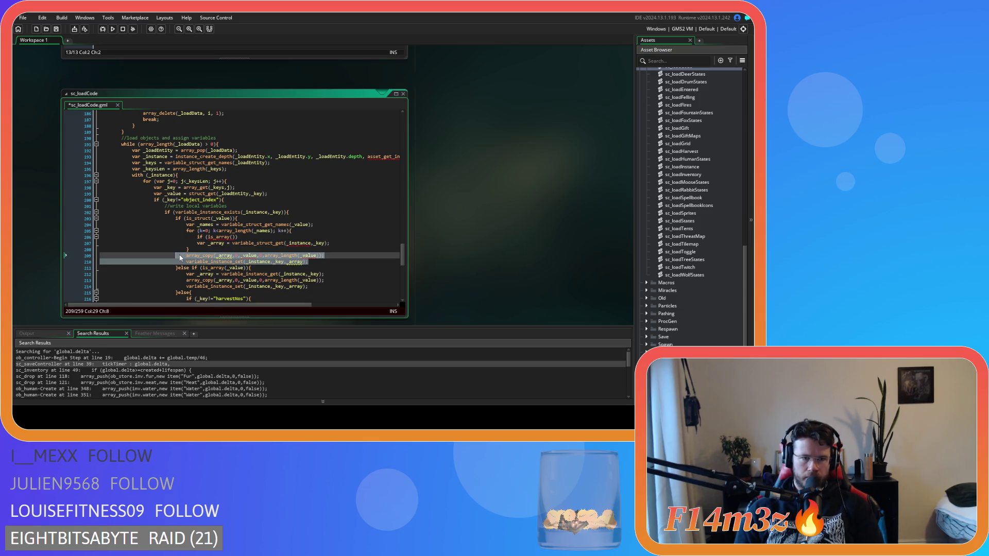
pyautogui.moveTo(185, 258)
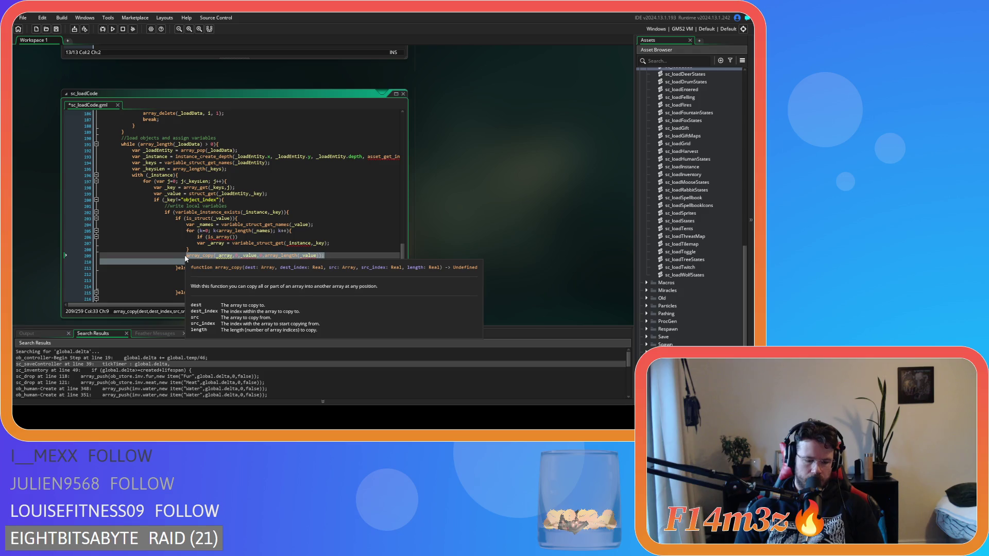
pyautogui.hotkey('ctrl', 'k')
# Step: Declare the loop counter as var k=0, save, and make the check is_array(k)
pyautogui.click(243, 236)
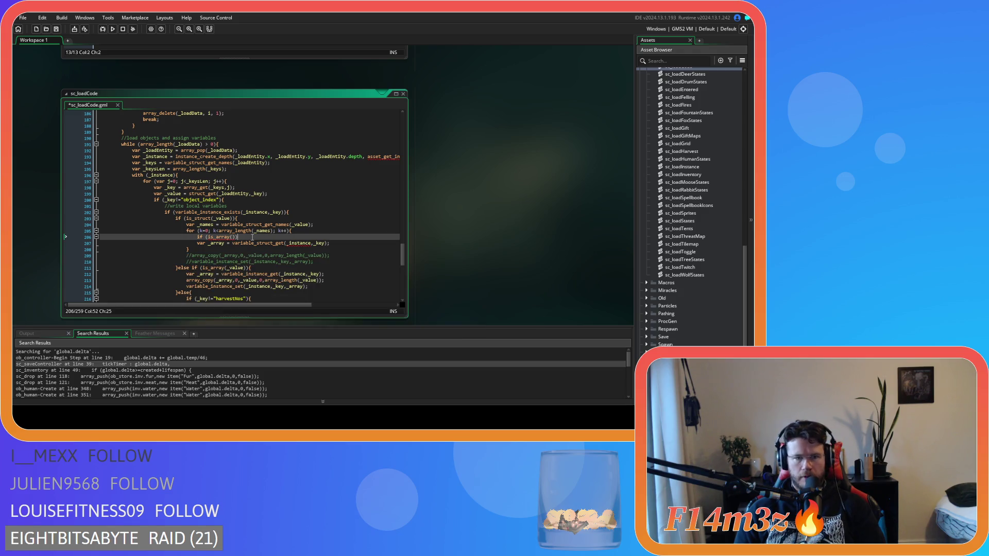
pyautogui.click(199, 231)
pyautogui.write('var')
pyautogui.click(330, 219)
pyautogui.hotkey('ctrl', 's')
pyautogui.click(315, 231)
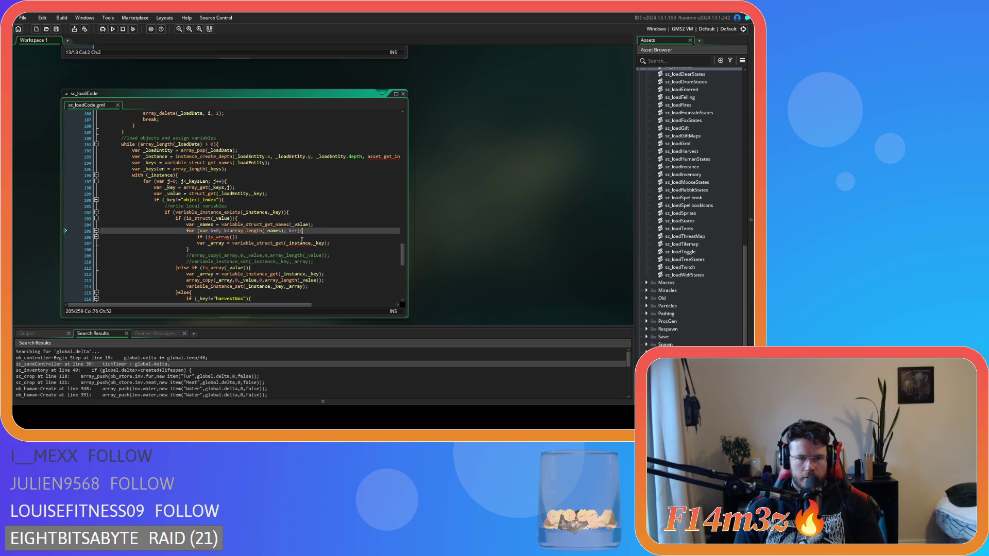
pyautogui.click(232, 237)
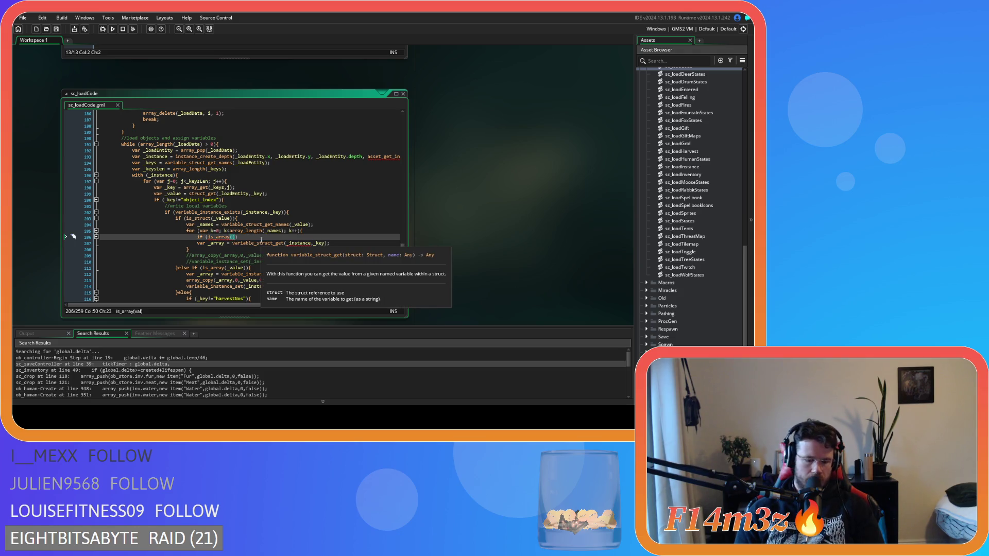
pyautogui.write('k')
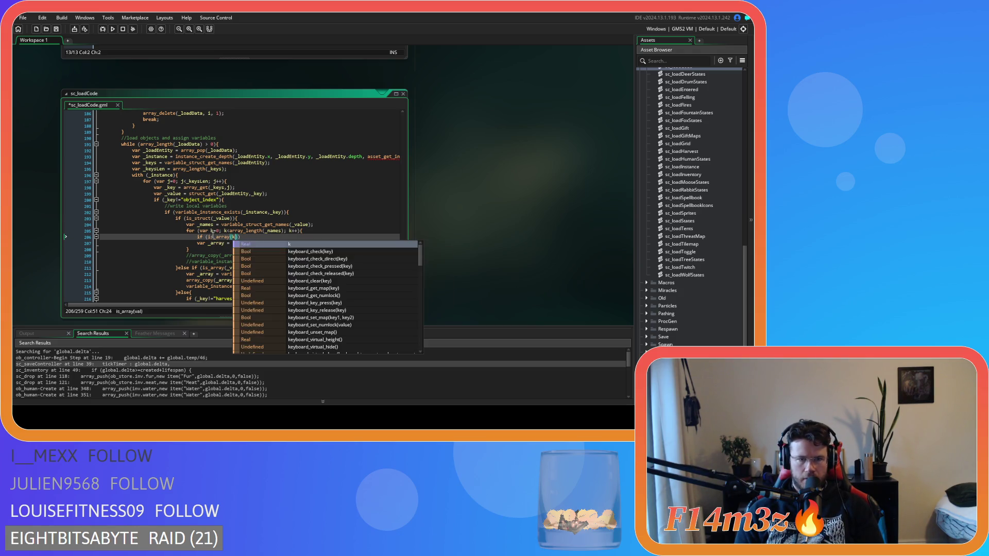
pyautogui.write('))')
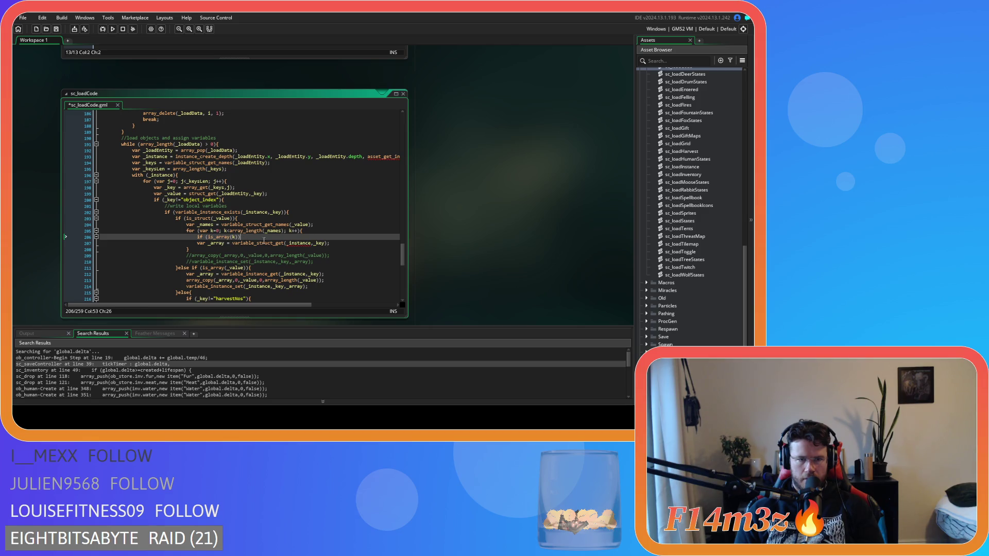
pyautogui.click(311, 232)
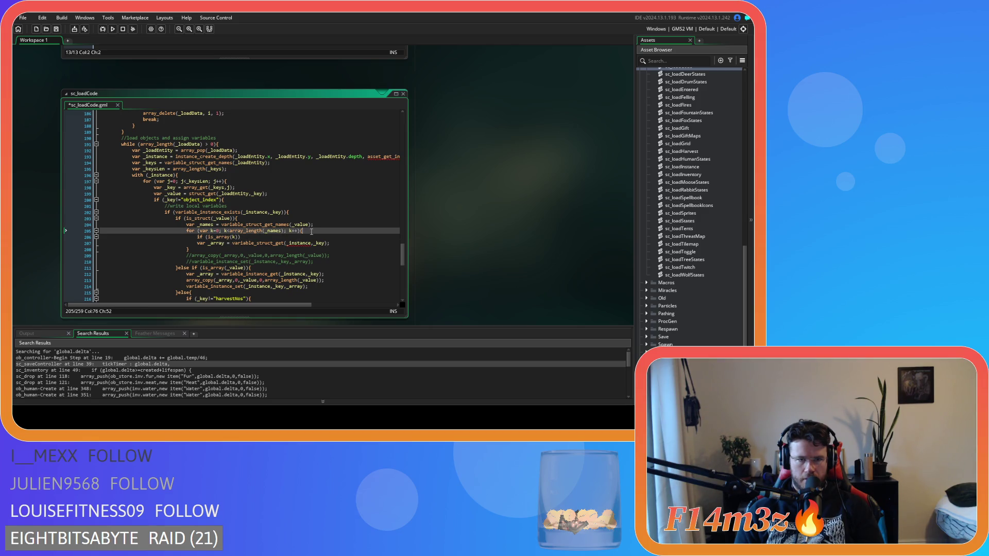
# Step: Add 'var _current = variable_struct_get(_value,array_get(_names,k));' at the top of the loop
pyautogui.press('Return')
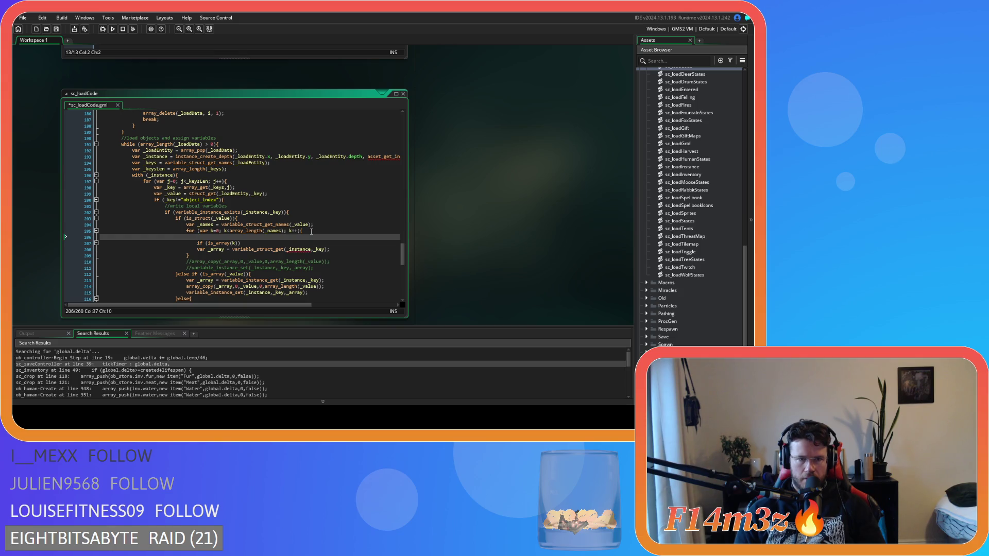
pyautogui.write('var _')
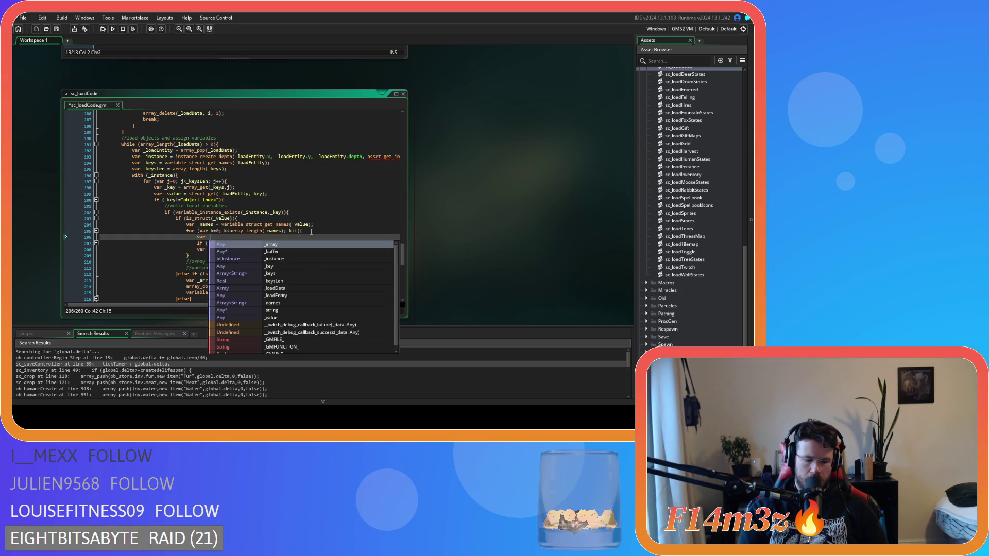
pyautogui.write('current =')
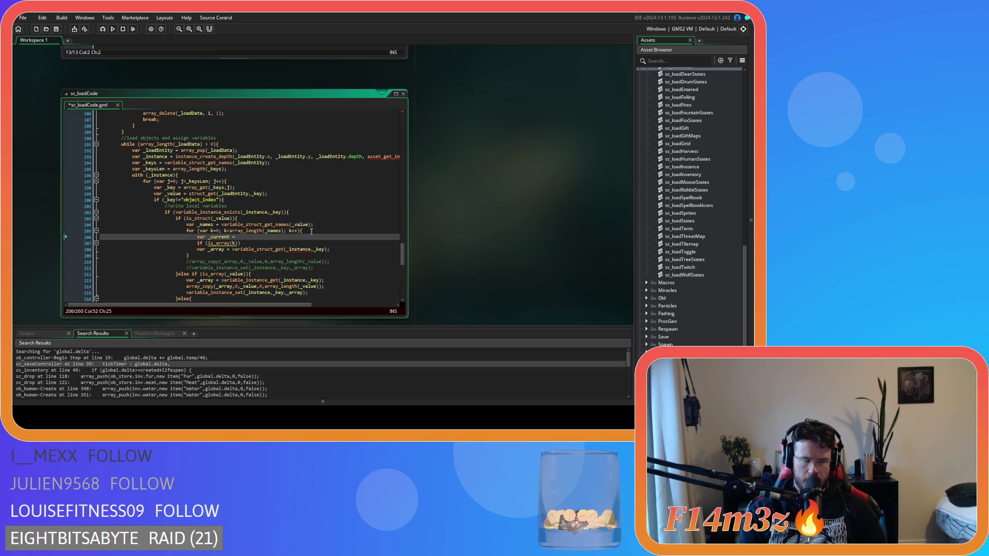
pyautogui.write('variabe')
pyautogui.press('BackSpace')
pyautogui.write('le_struct')
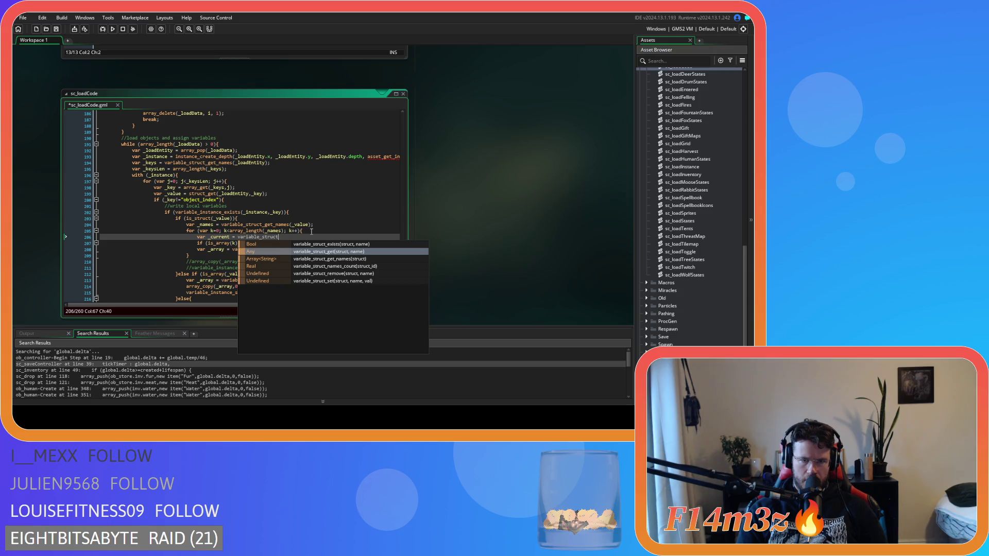
pyautogui.press('Return')
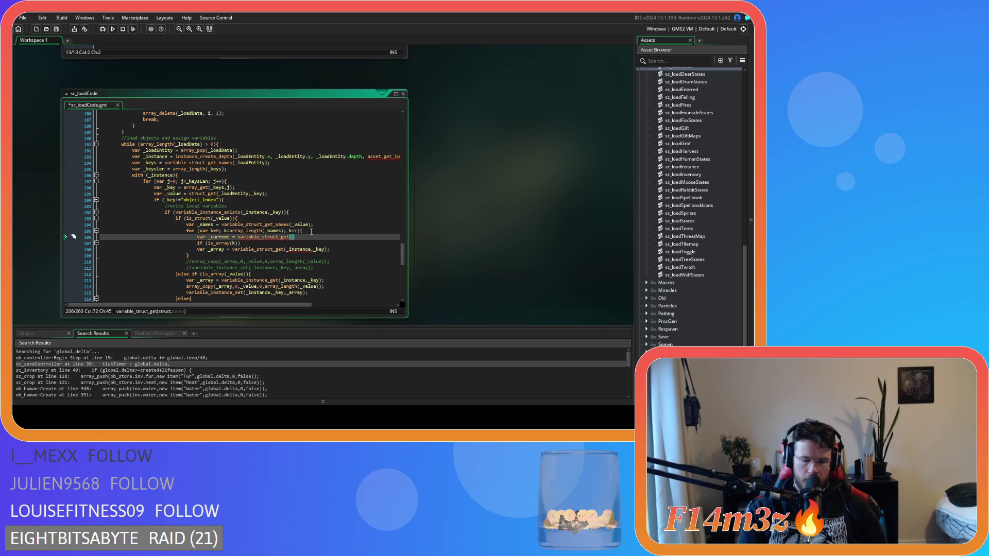
pyautogui.write('_value,')
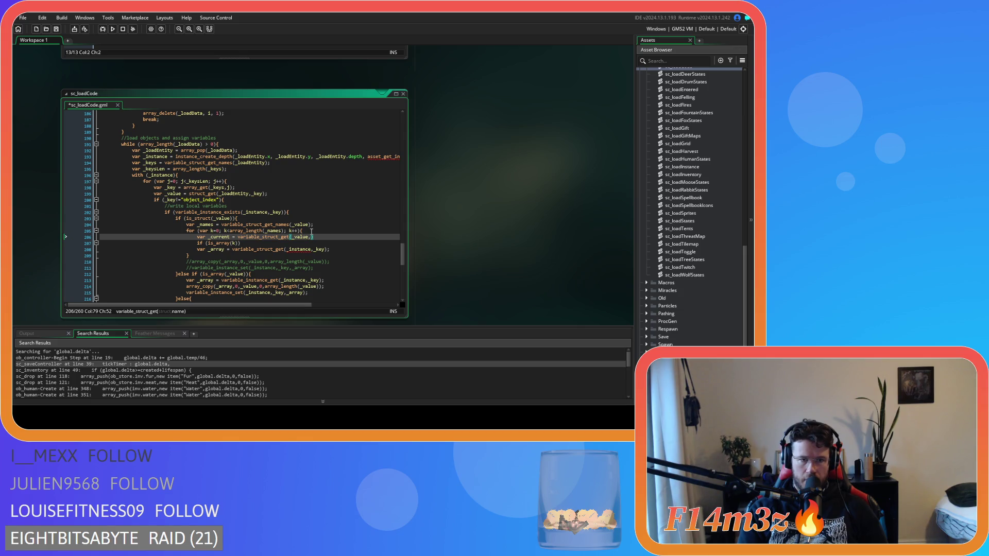
pyautogui.write('k')
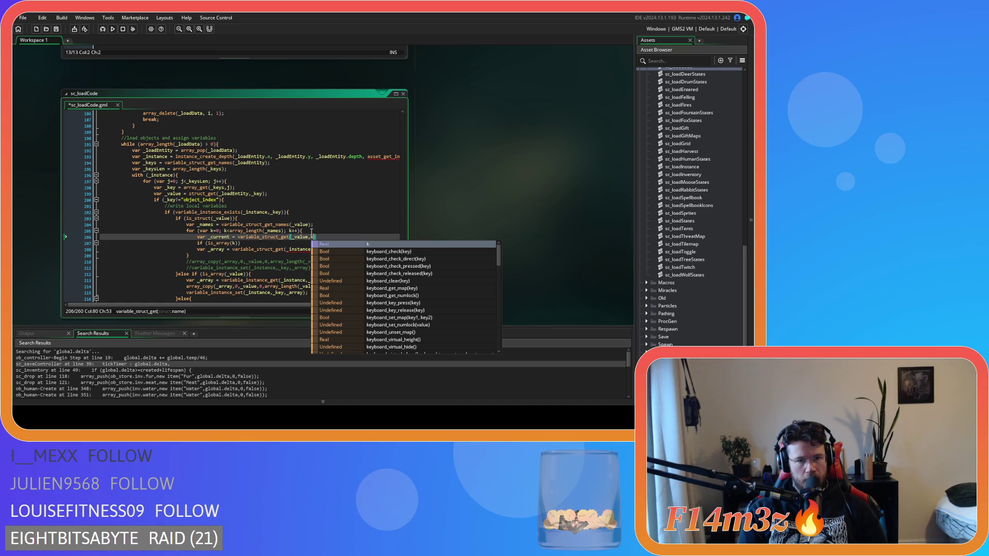
pyautogui.click(310, 232)
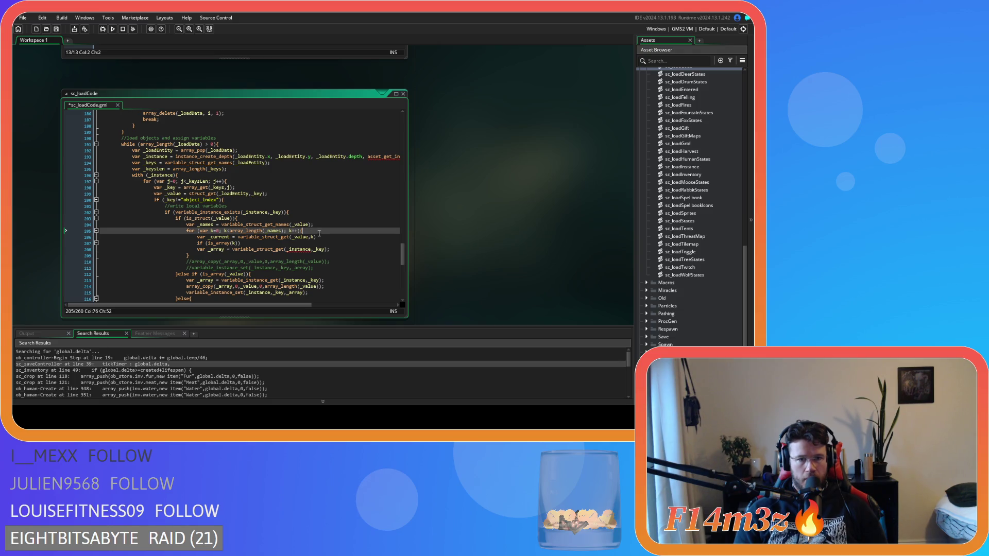
pyautogui.click(310, 237)
pyautogui.press('Right')
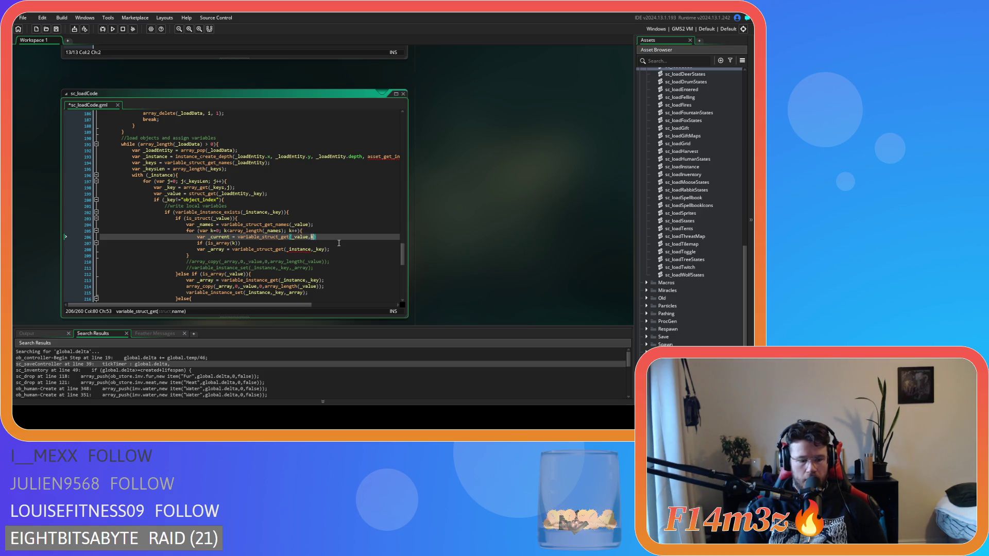
pyautogui.write('rray')
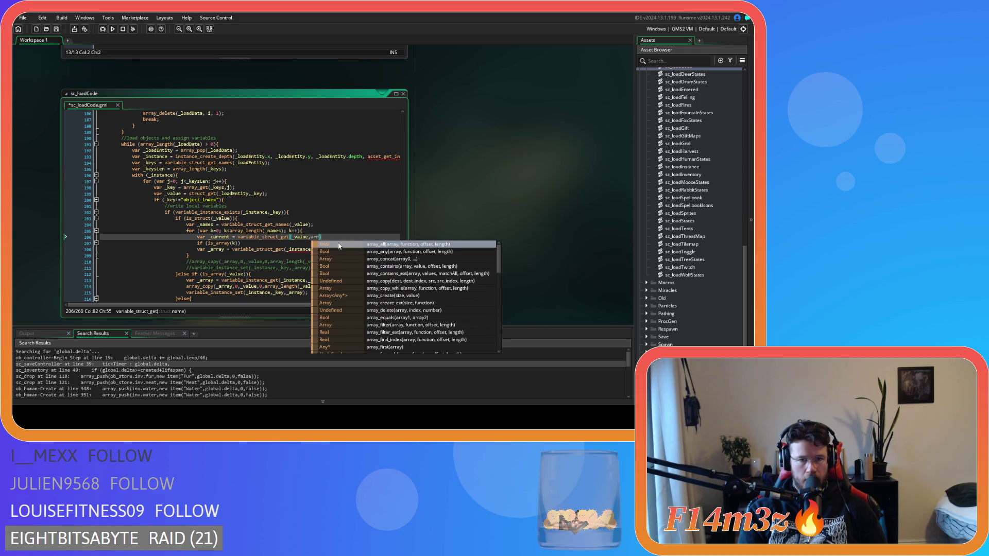
pyautogui.write('_')
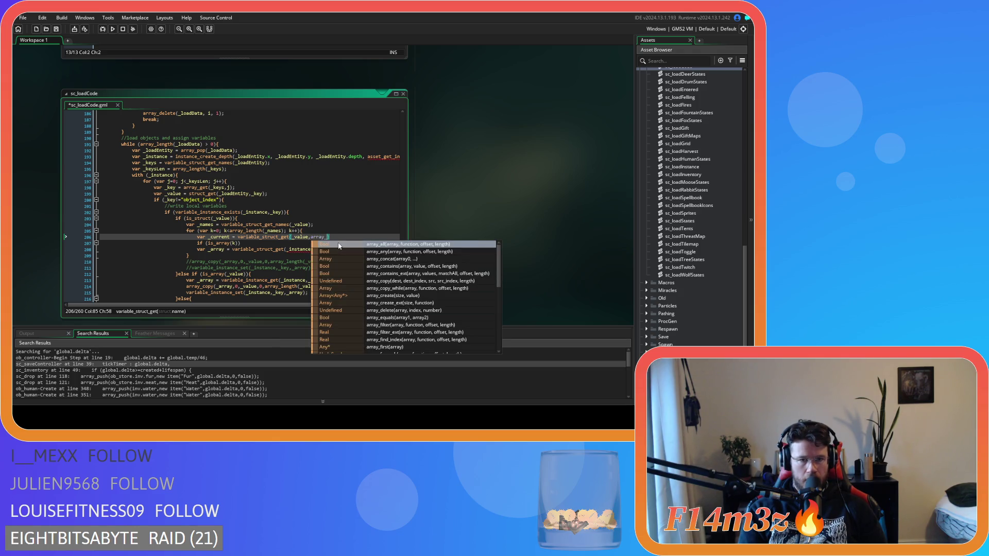
pyautogui.write('get')
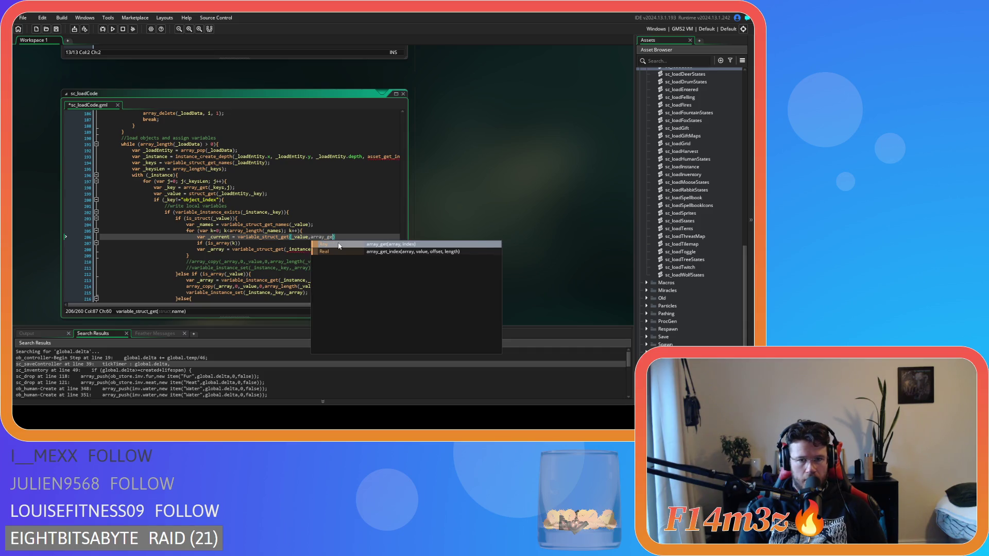
pyautogui.write('(_names,k')
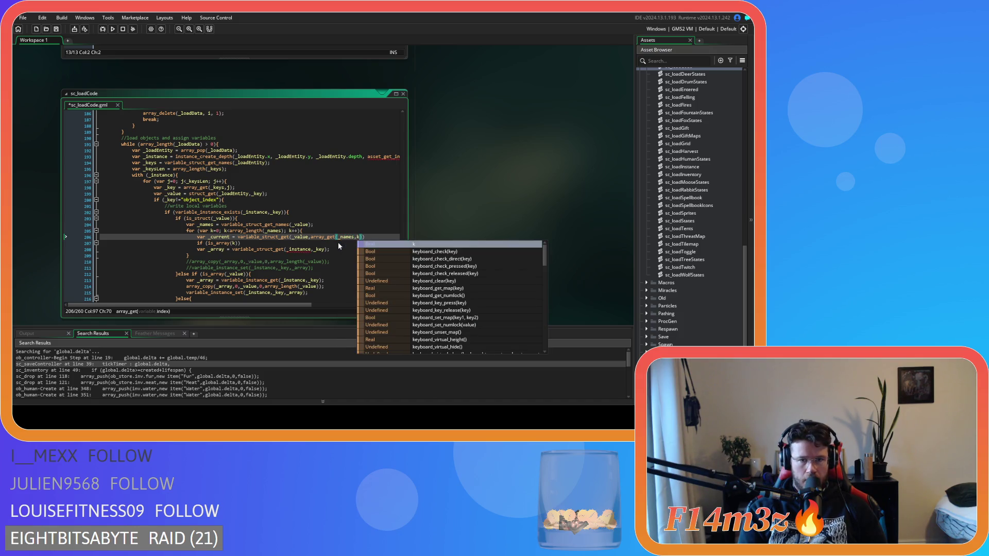
pyautogui.write('))')
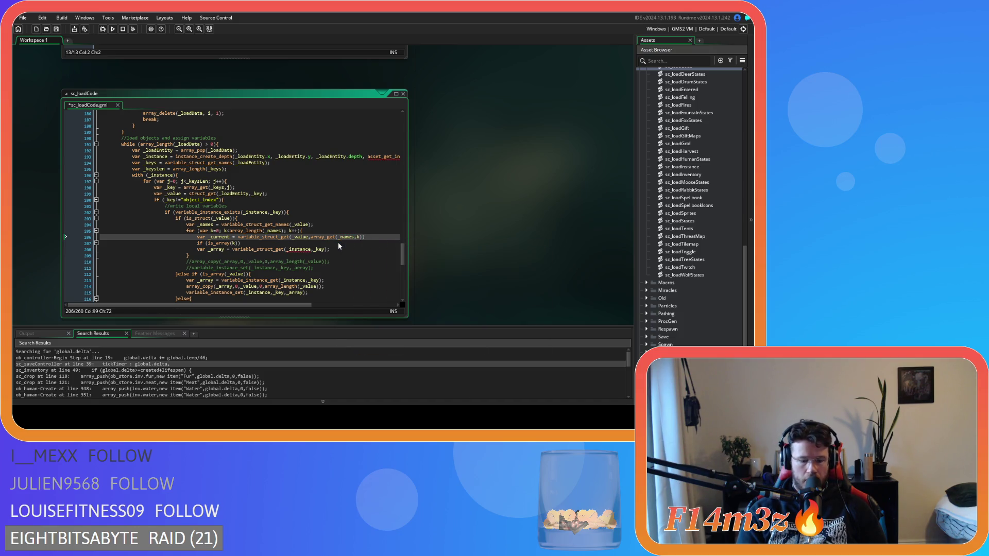
pyautogui.write(';')
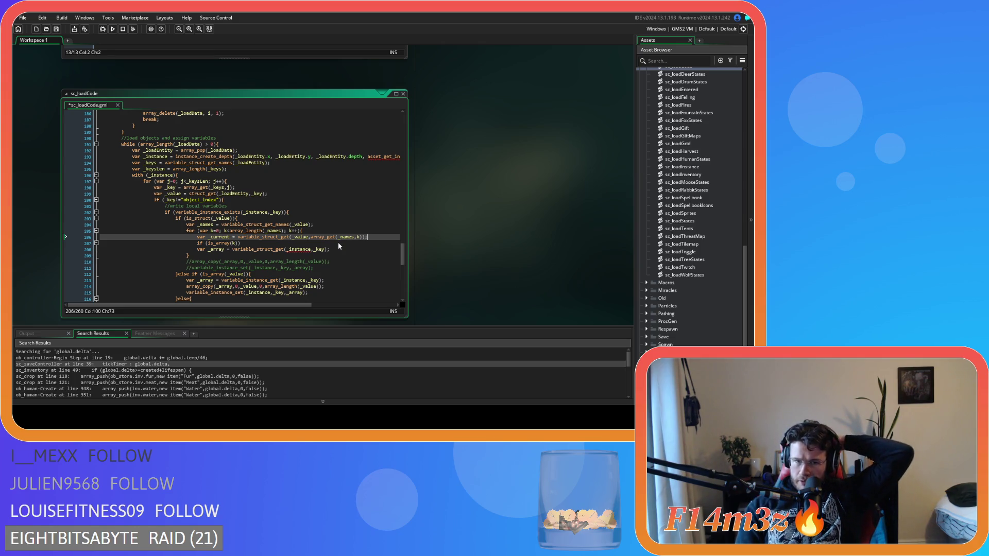
pyautogui.moveTo(301, 237)
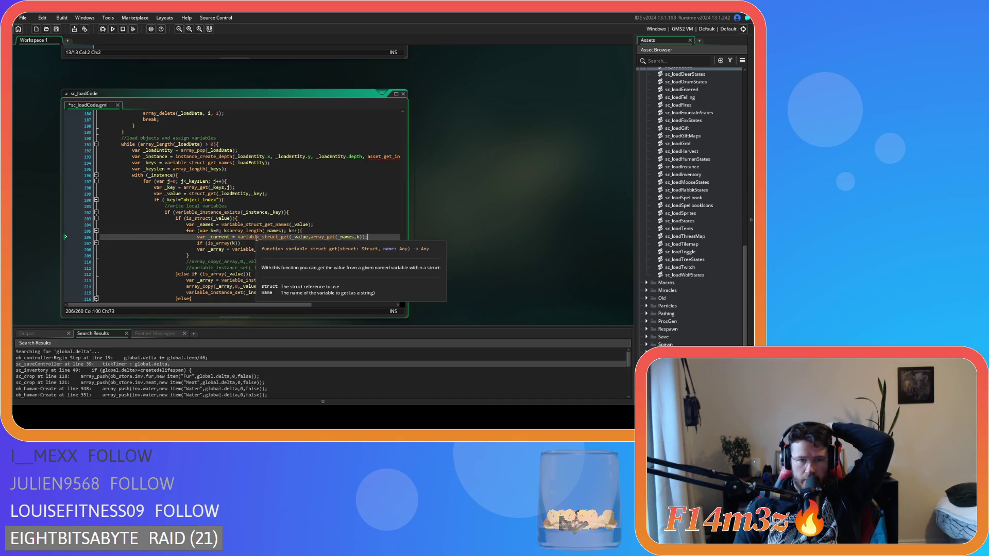
# Step: Review the _current lookup's arguments, then select k inside is_array(k) on line 207
pyautogui.click(300, 237)
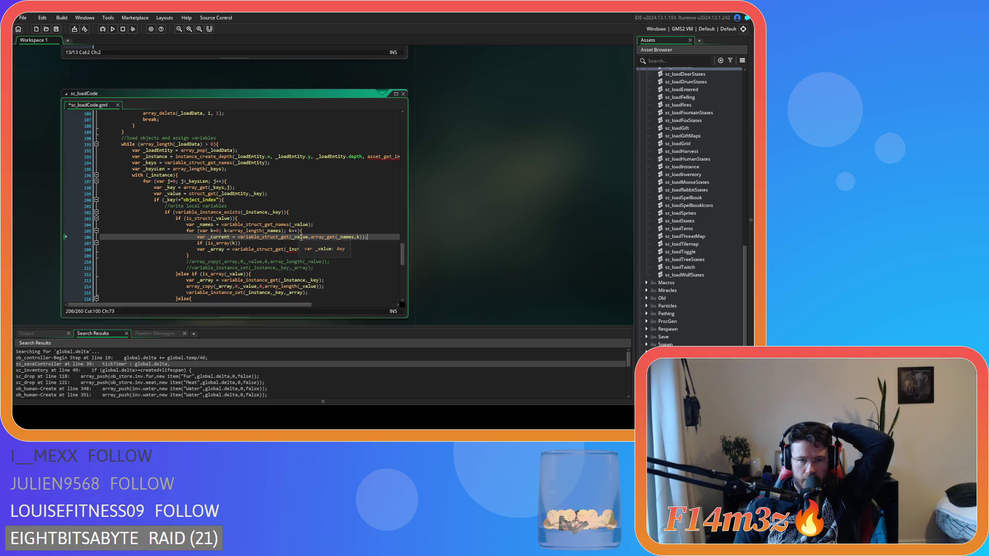
pyautogui.click(325, 237)
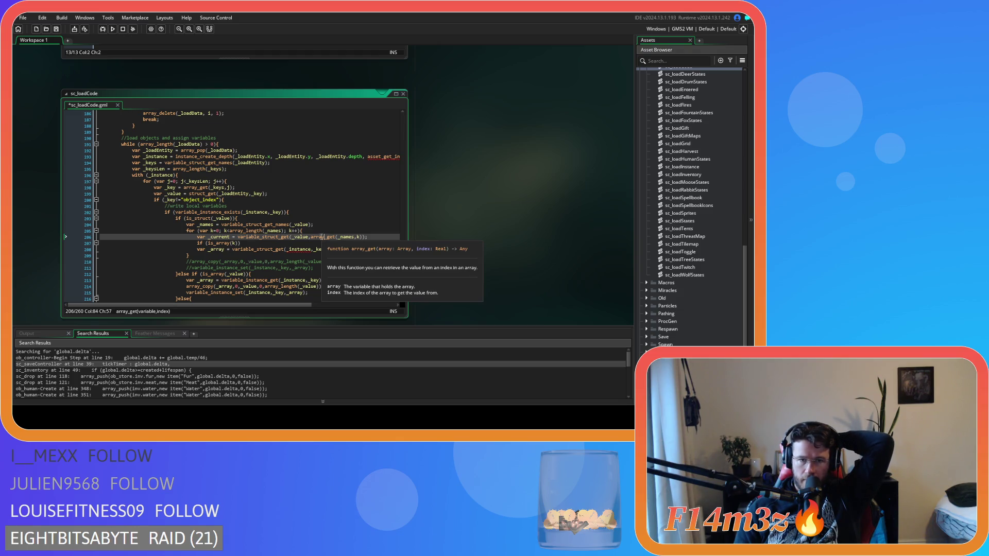
pyautogui.click(311, 237)
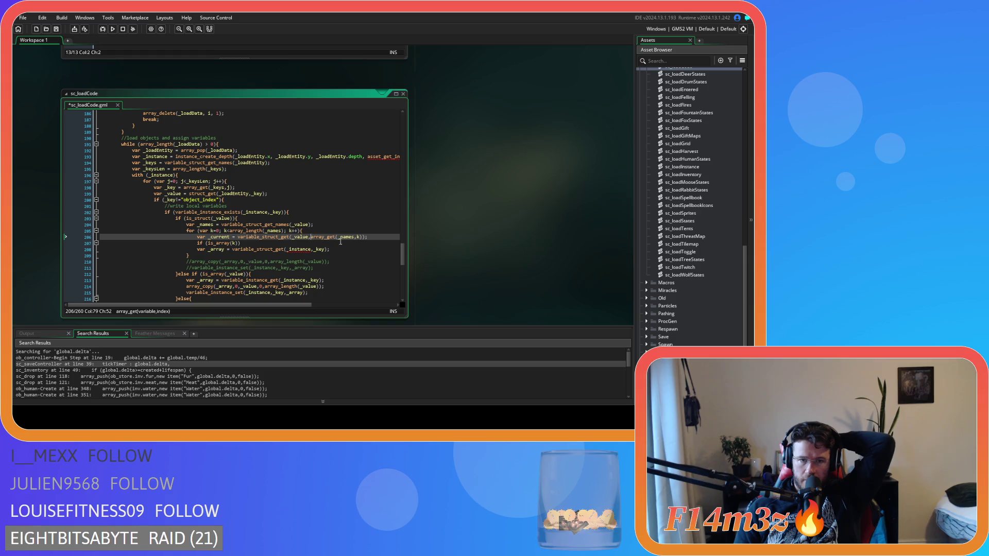
pyautogui.click(358, 237)
pyautogui.press('Right')
pyautogui.click(253, 237)
pyautogui.click(345, 238)
pyautogui.click(350, 238)
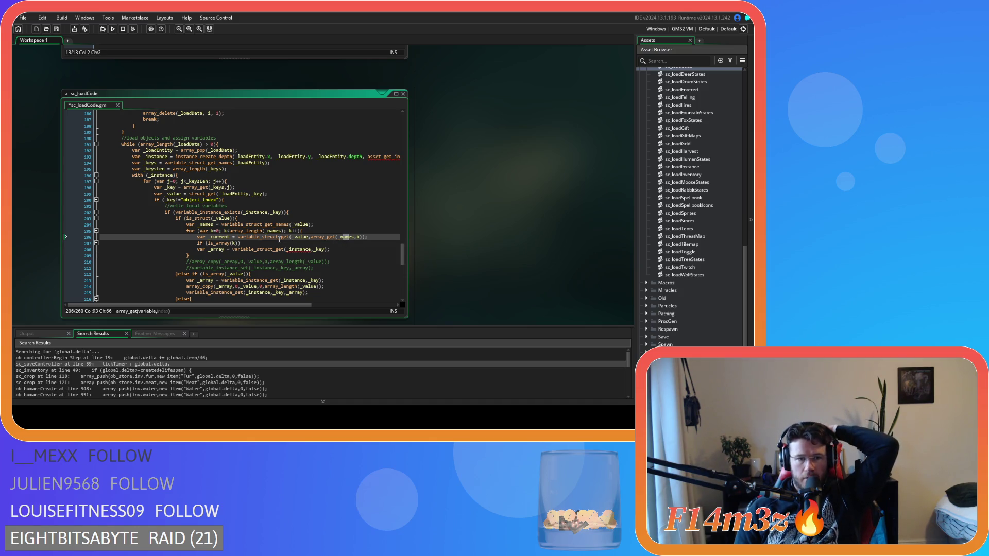
pyautogui.click(253, 242)
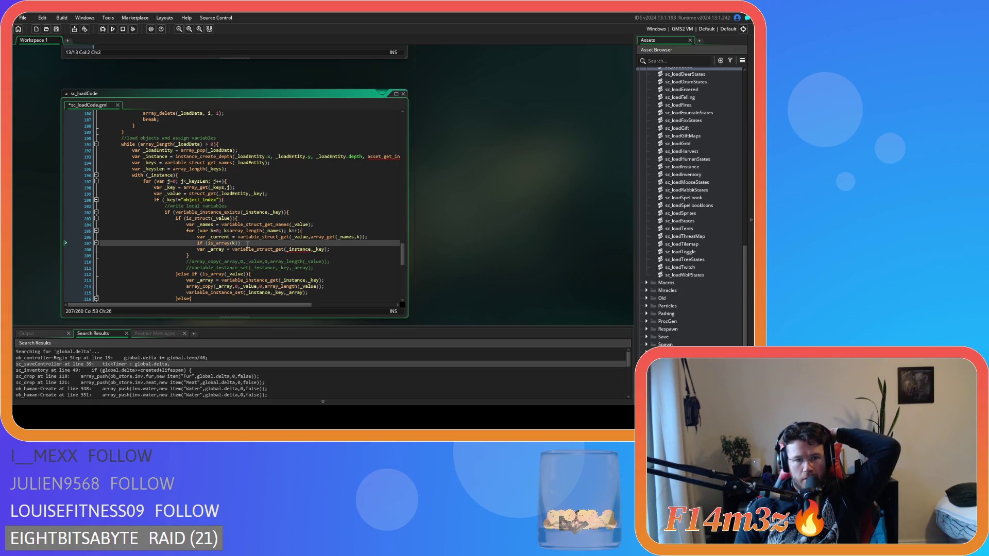
pyautogui.doubleClick(234, 243)
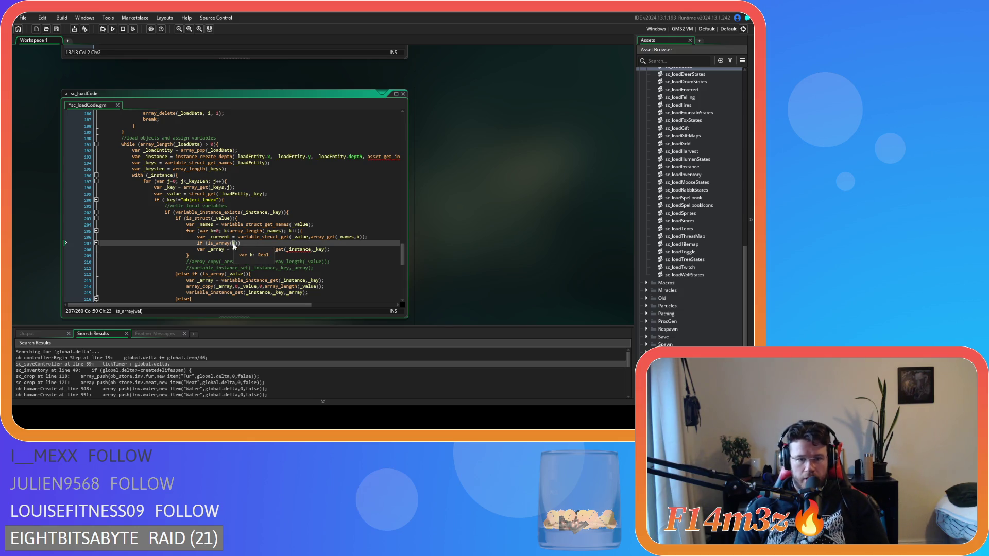
# Step: Replace k with _current in the is_array check and open an empty block beneath it
pyautogui.write('_')
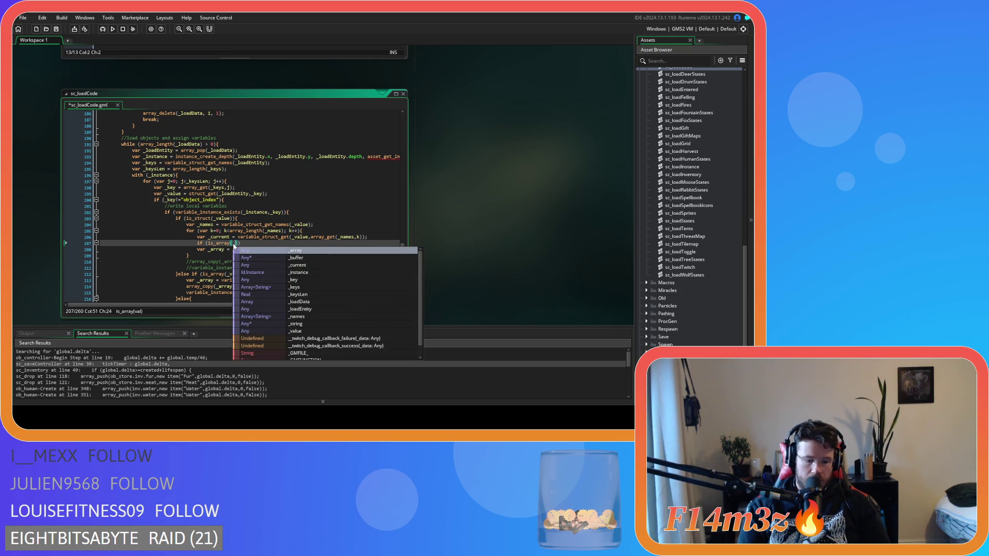
pyautogui.write('current')
pyautogui.press('Return')
pyautogui.write(')')
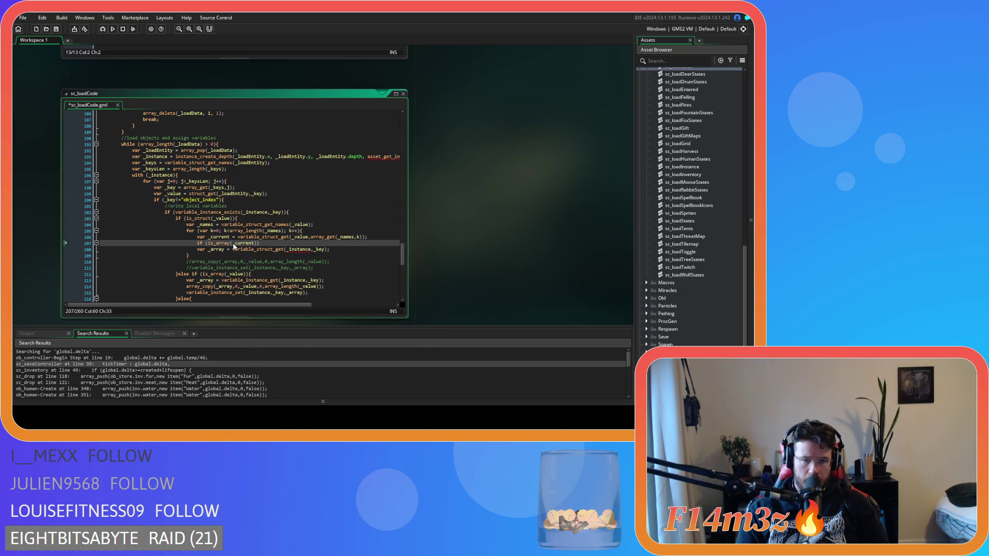
pyautogui.press('Return')
pyautogui.press('Return')
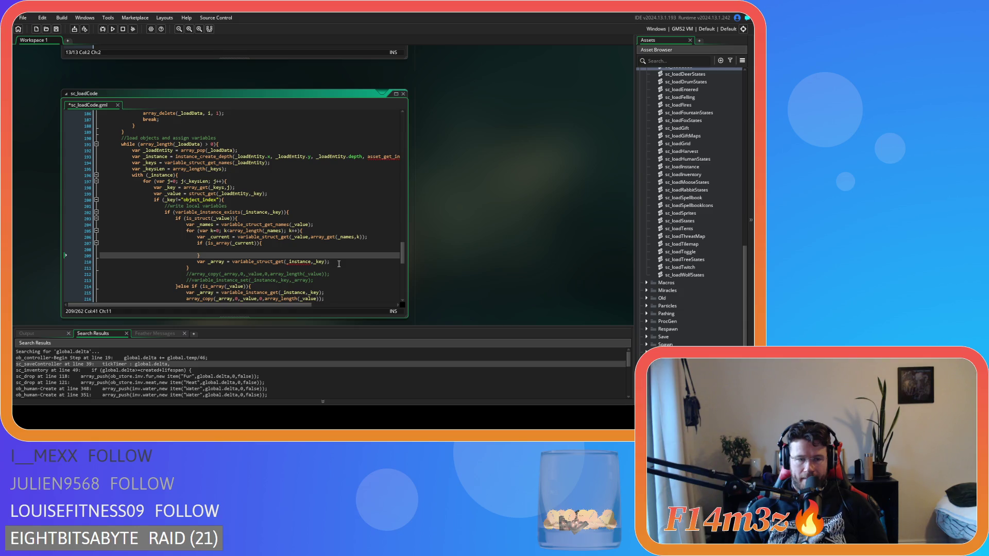
pyautogui.moveTo(339, 263); pyautogui.dragTo(299, 264)
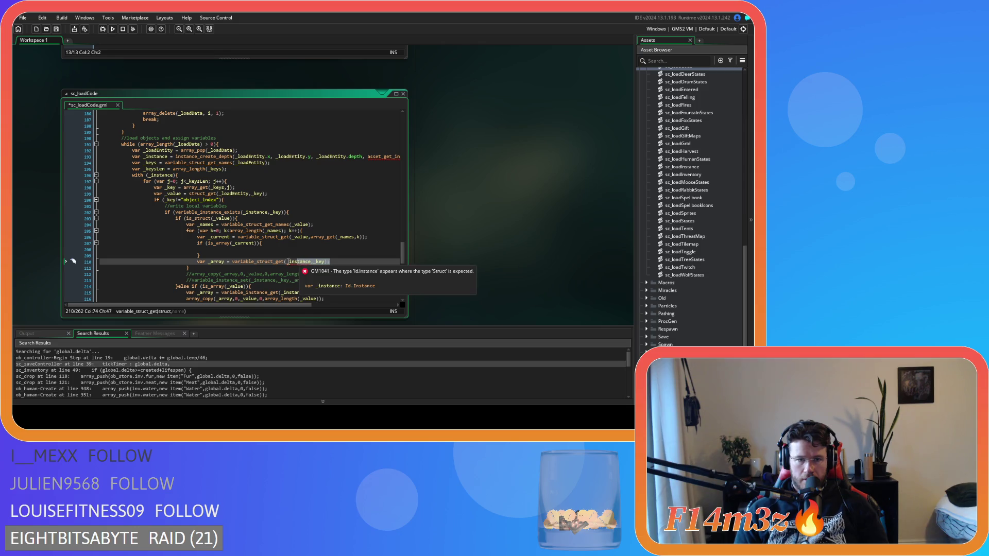
pyautogui.click(262, 261)
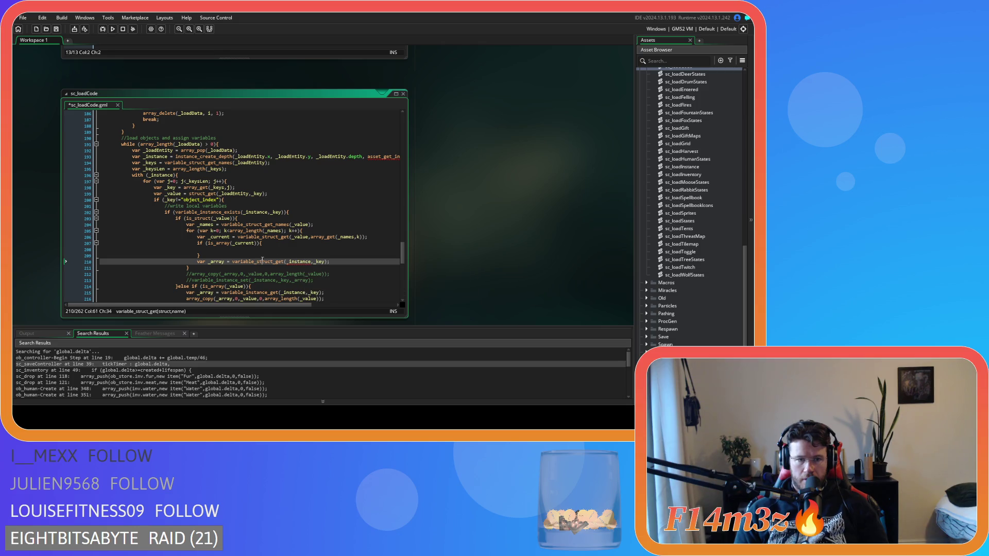
pyautogui.click(217, 237)
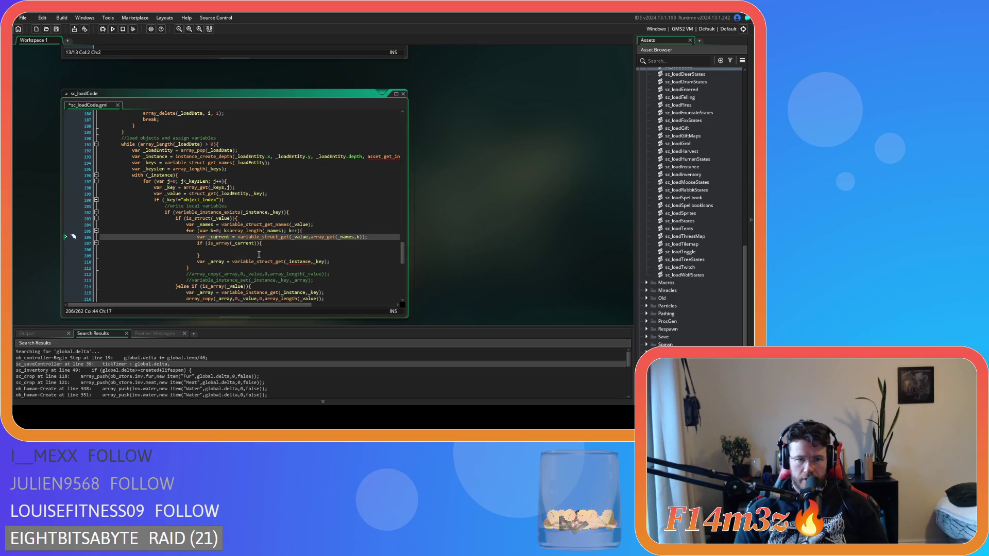
pyautogui.click(262, 250)
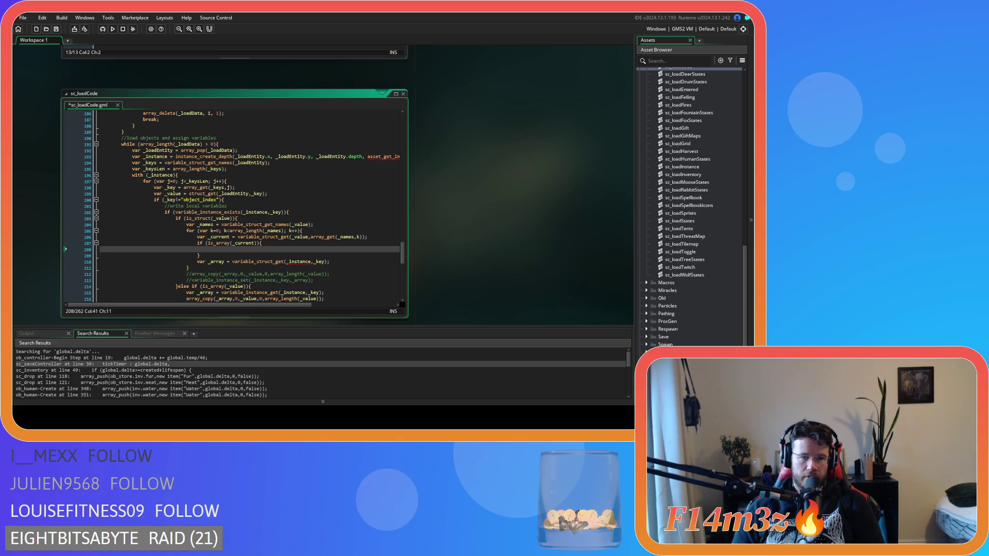
# Step: Remove the empty is_array(_current) block below the _current line
pyautogui.moveTo(199, 256)
pyautogui.mouseDown()
pyautogui.moveTo(120, 242)
pyautogui.moveTo(196, 250)
pyautogui.mouseUp()
pyautogui.hotkey('ctrl', 'z')
pyautogui.hotkey('ctrl', 'z')
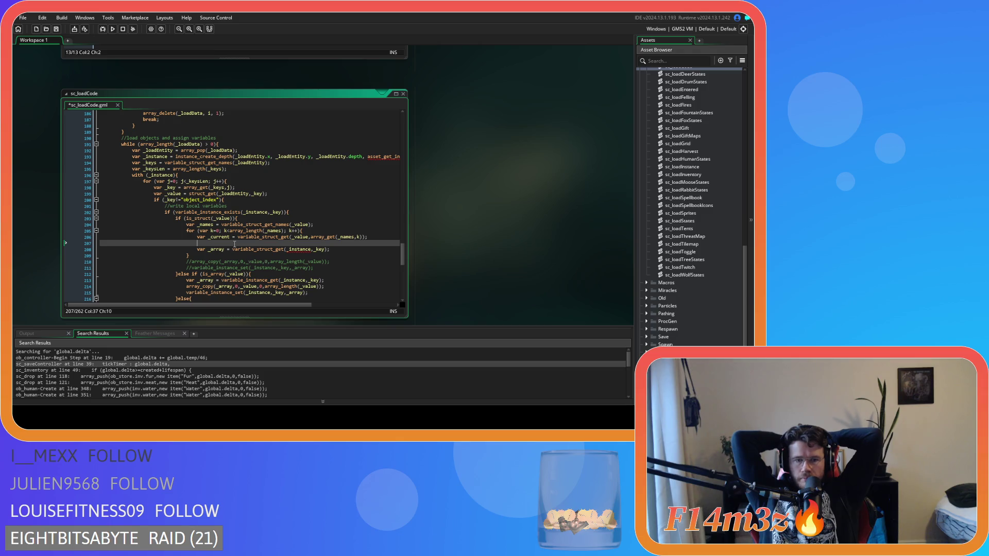
# Step: Paste the variable_instance_set(_instance,_key,_array) call onto the blank line after _current
pyautogui.moveTo(325, 293); pyautogui.dragTo(186, 292)
pyautogui.hotkey('ctrl', 'c')
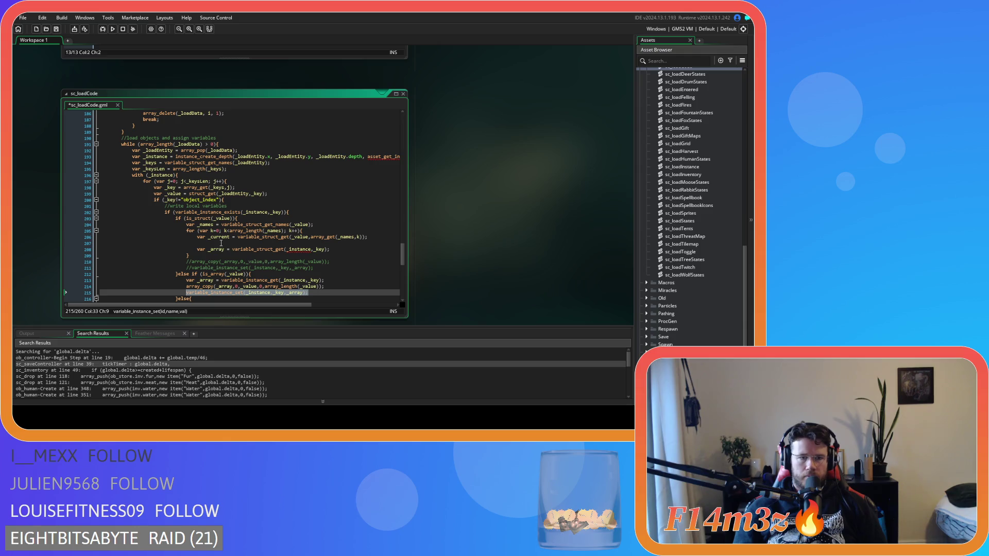
pyautogui.click(222, 243)
pyautogui.hotkey('ctrl', 'v')
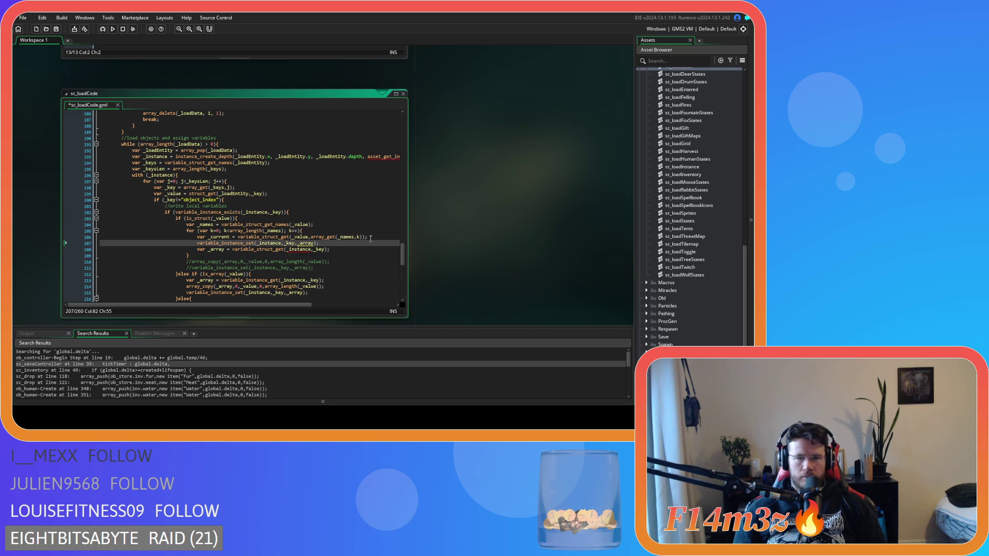
# Step: Add an array_get(_names,k) line under the for header, starting it as 'var _get ='
pyautogui.moveTo(364, 237); pyautogui.dragTo(311, 240)
pyautogui.hotkey('ctrl', 'c')
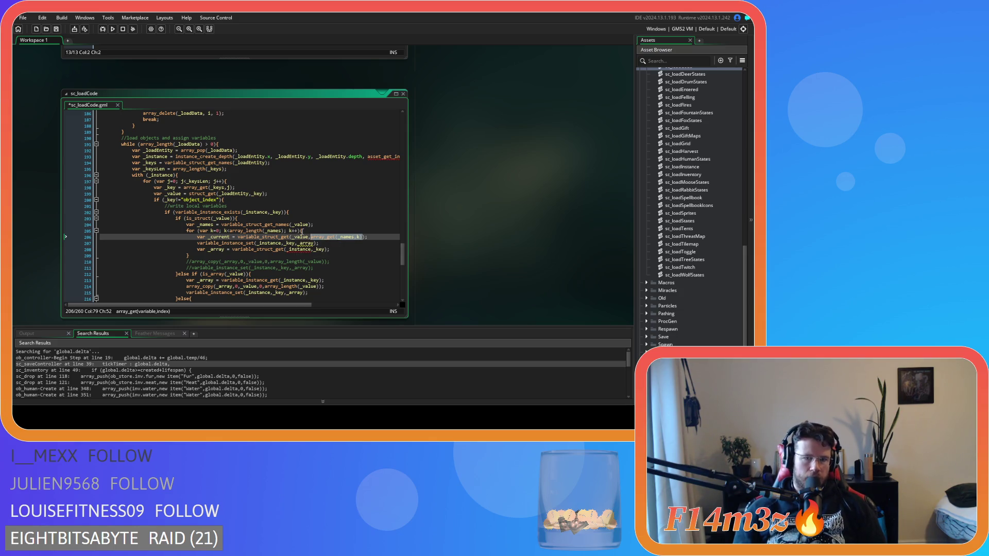
pyautogui.click(309, 236)
pyautogui.click(311, 231)
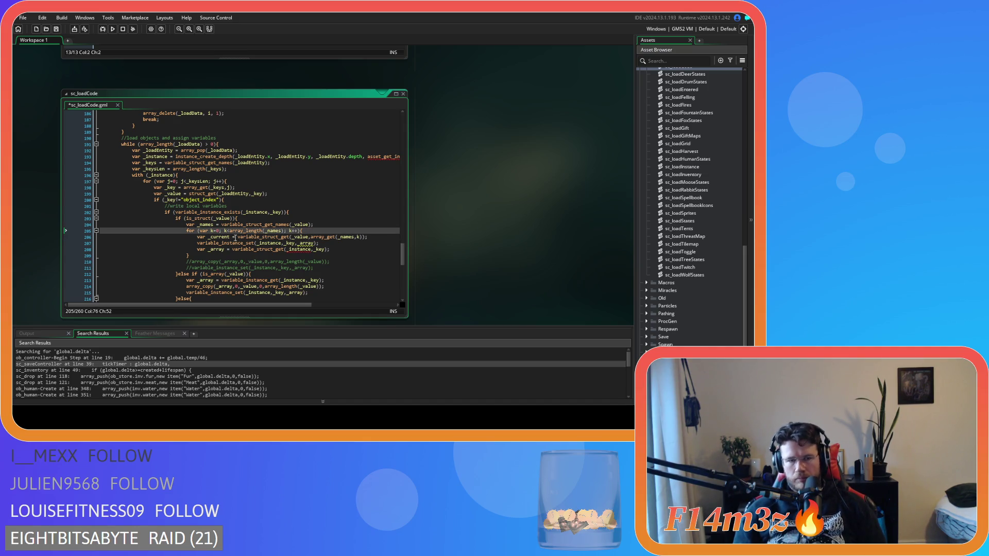
pyautogui.click(230, 237)
pyautogui.moveTo(230, 237); pyautogui.dragTo(210, 237)
pyautogui.click(315, 230)
pyautogui.press('Return')
pyautogui.hotkey('ctrl', 'v')
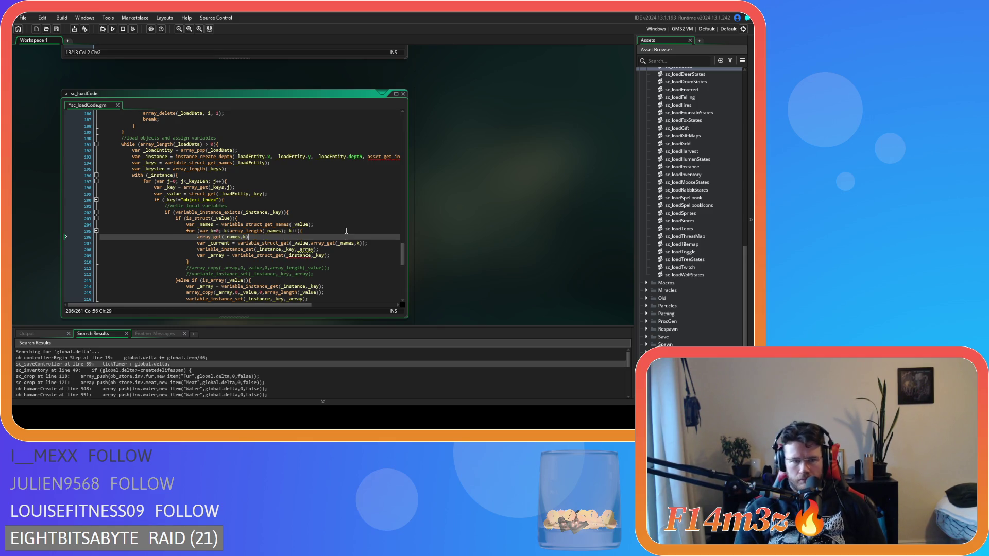
pyautogui.press('Left')
pyautogui.press('Left')
pyautogui.press('Left')
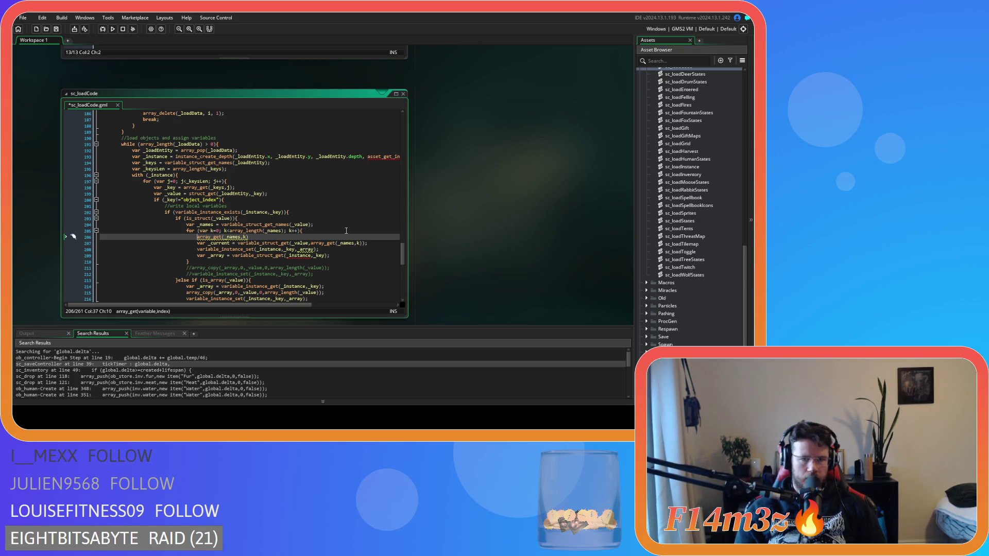
pyautogui.write('var ')
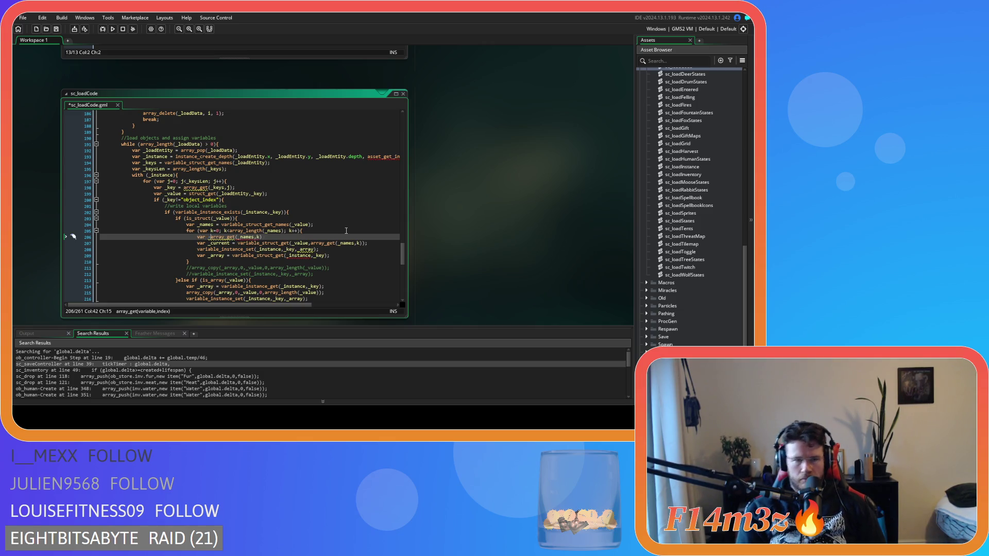
pyautogui.write('_')
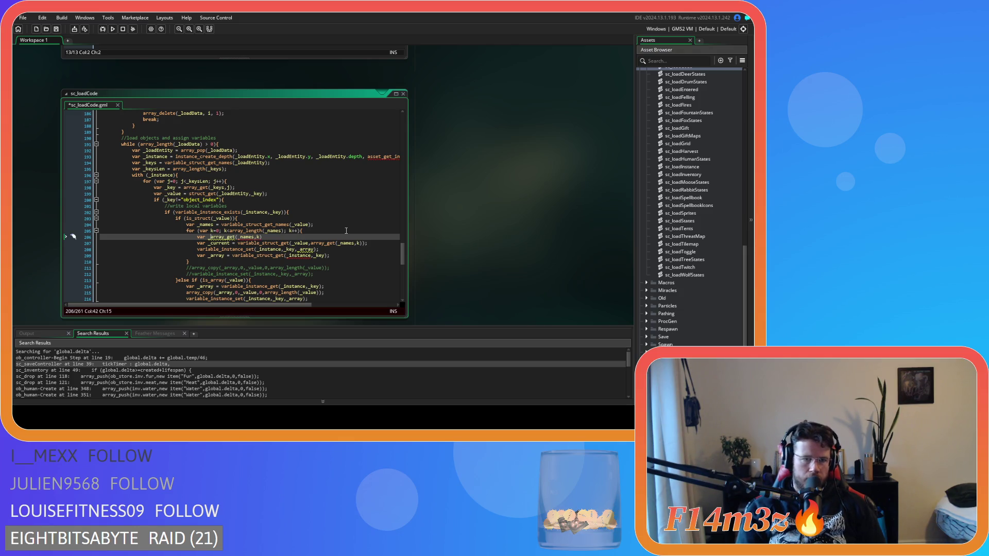
pyautogui.write('get =')
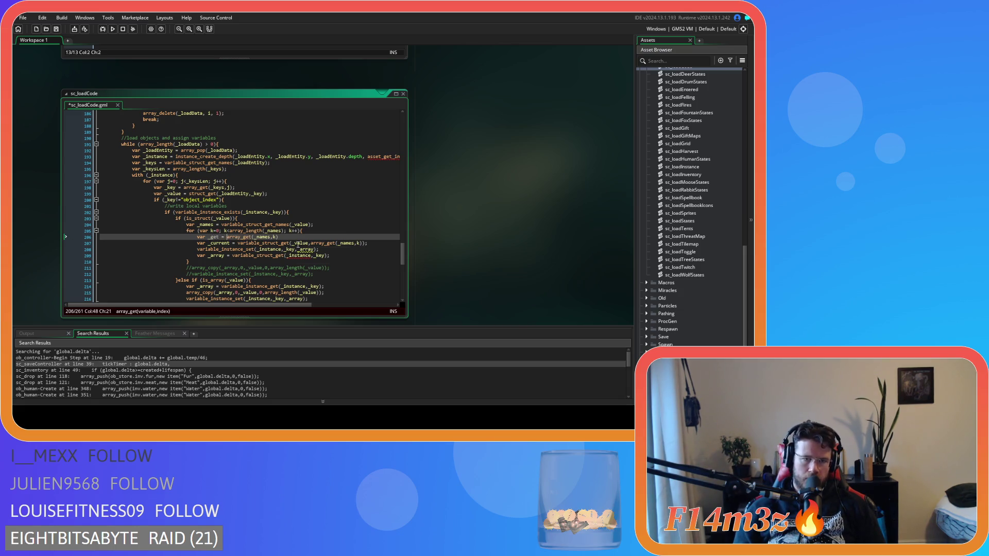
# Step: Name the array_get(_names,k) variable on line 206 _src
pyautogui.click(294, 236)
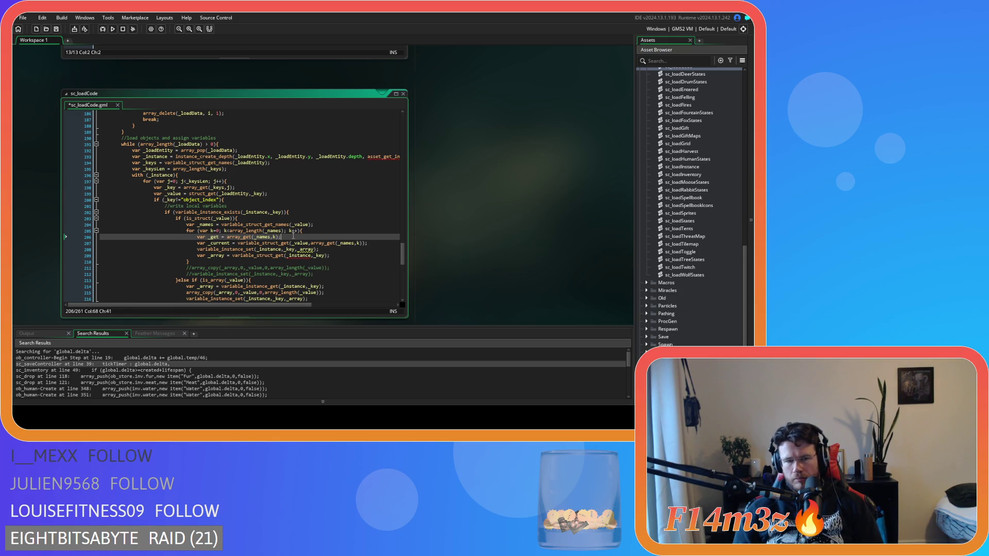
pyautogui.click(217, 237)
pyautogui.doubleClick(217, 237)
pyautogui.write('_cur')
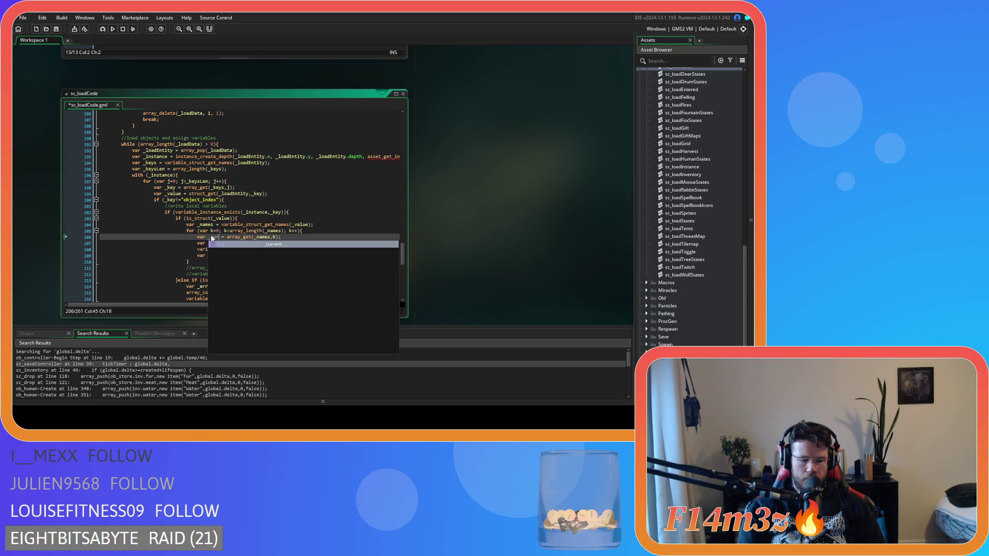
pyautogui.press('Return')
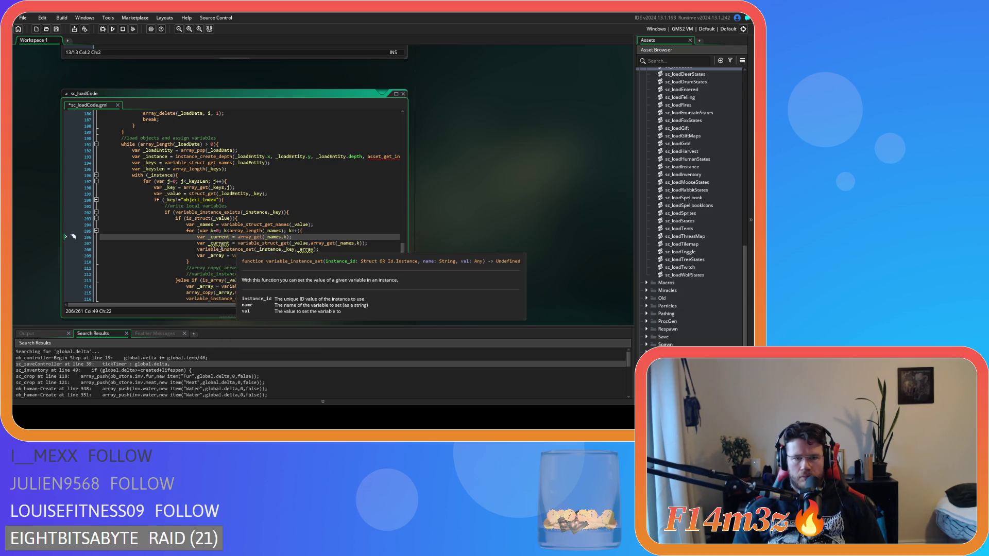
pyautogui.click(249, 249)
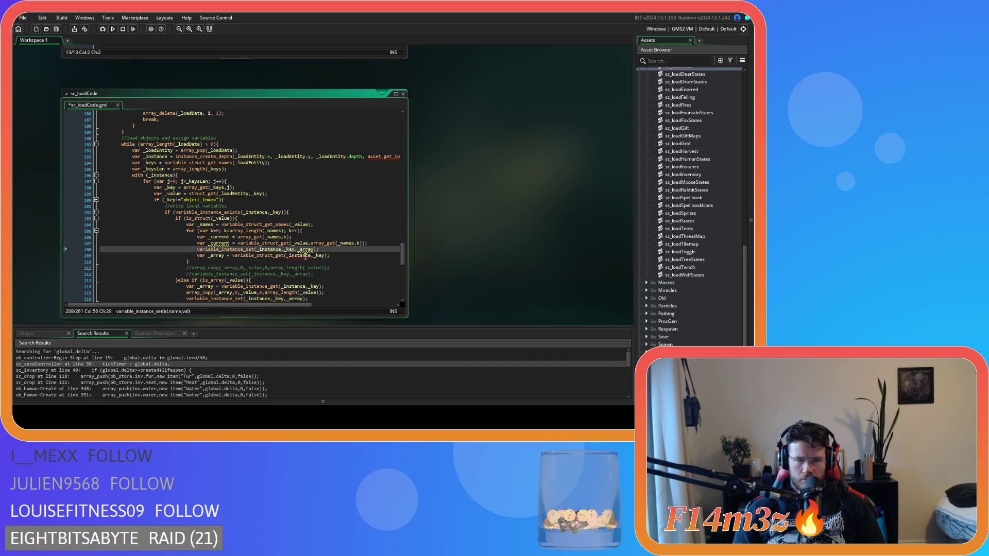
pyautogui.moveTo(278, 243)
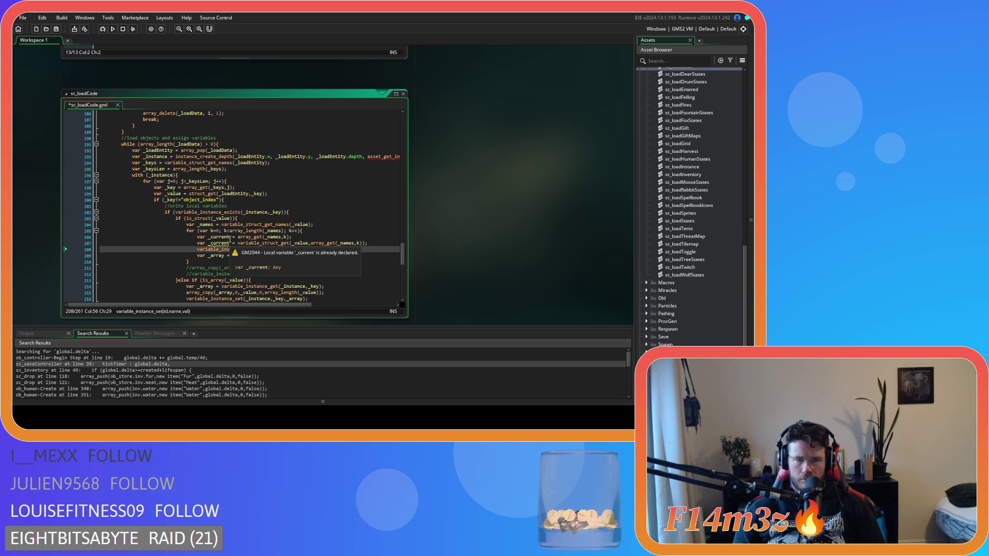
pyautogui.doubleClick(221, 237)
pyautogui.write('_')
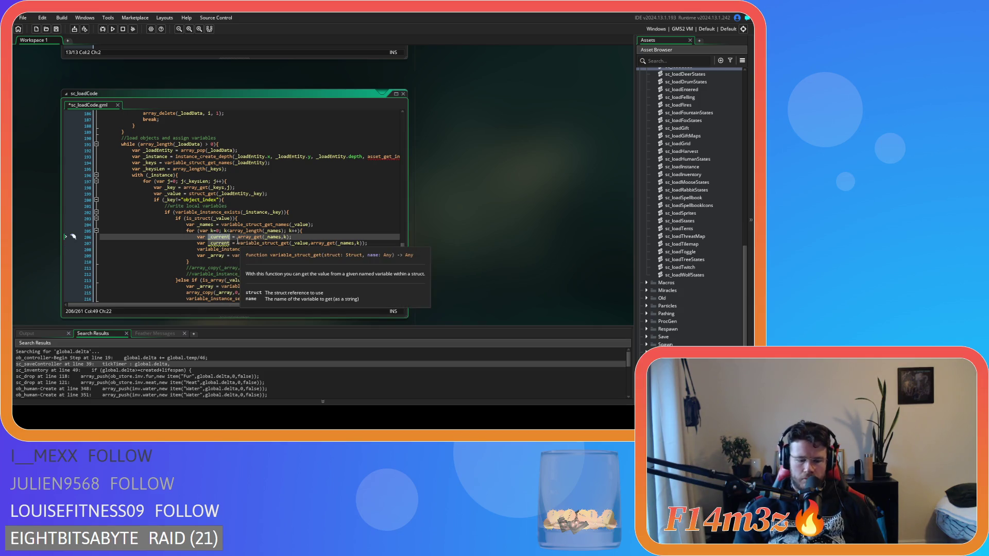
pyautogui.press('Escape')
pyautogui.write('src')
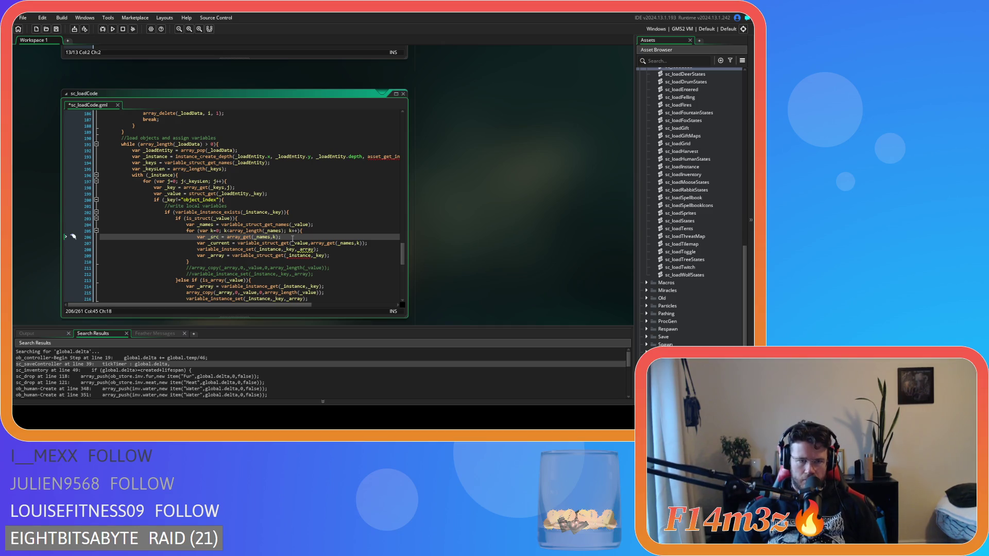
# Step: Rename the _current value lookup variable to _dest
pyautogui.moveTo(288, 242)
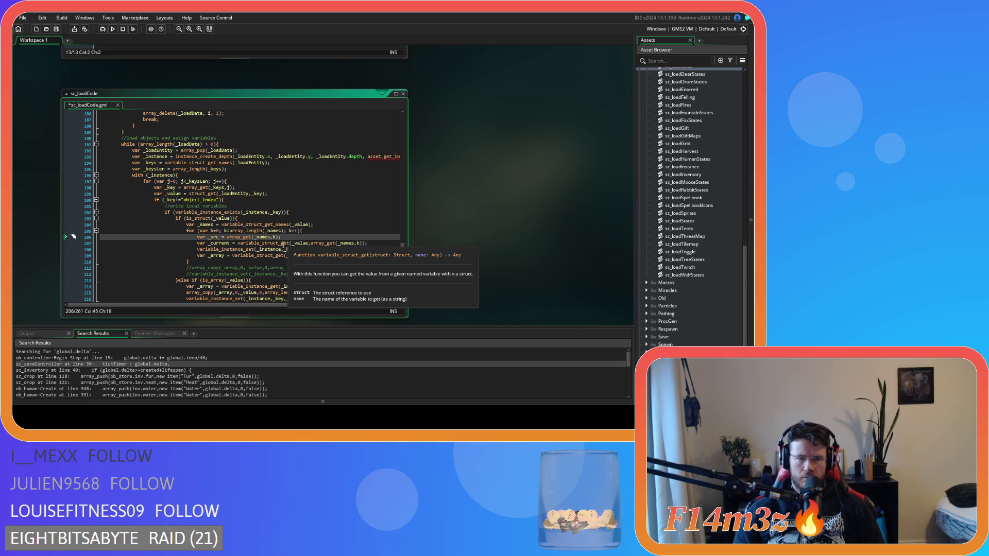
pyautogui.moveTo(211, 243); pyautogui.dragTo(229, 246)
pyautogui.write('_d')
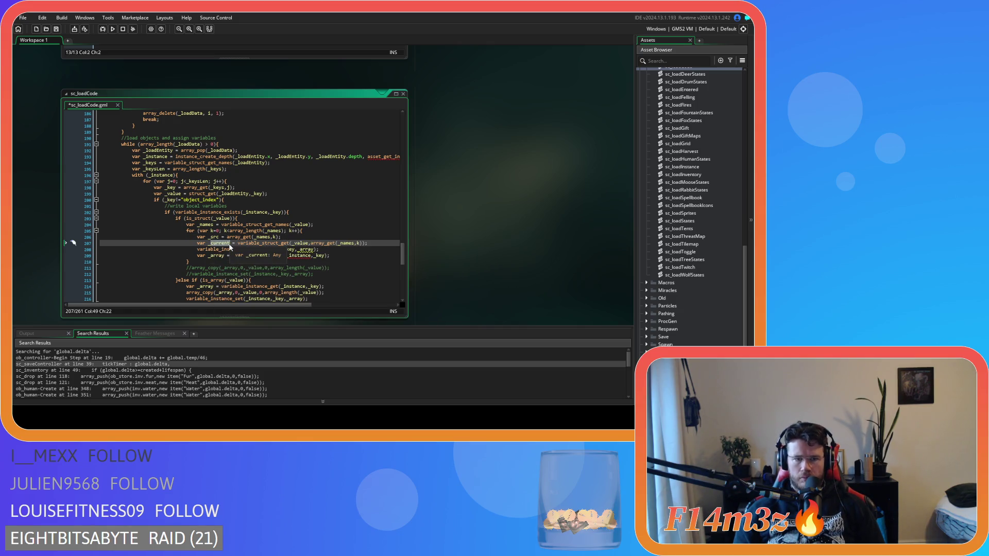
pyautogui.write('est')
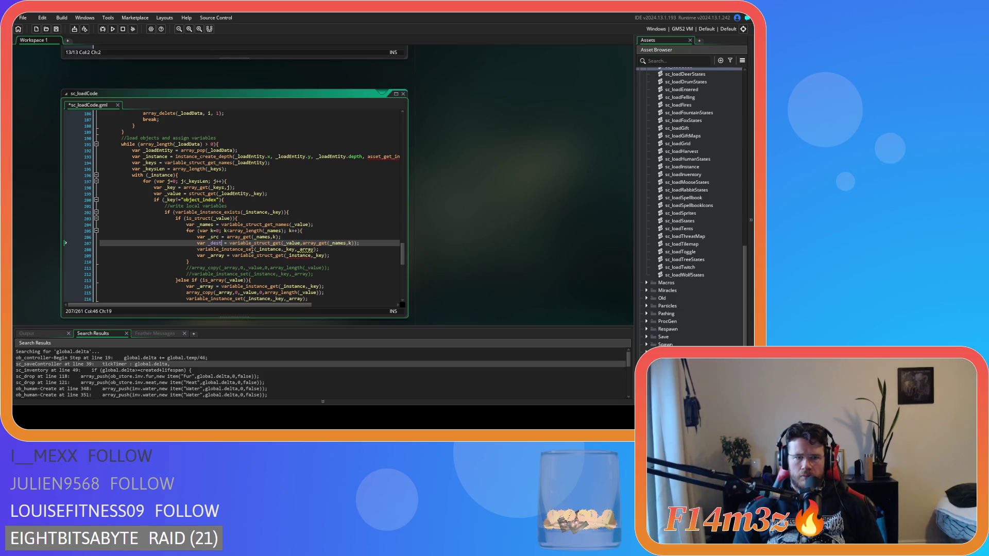
pyautogui.press('Down')
pyautogui.press('End')
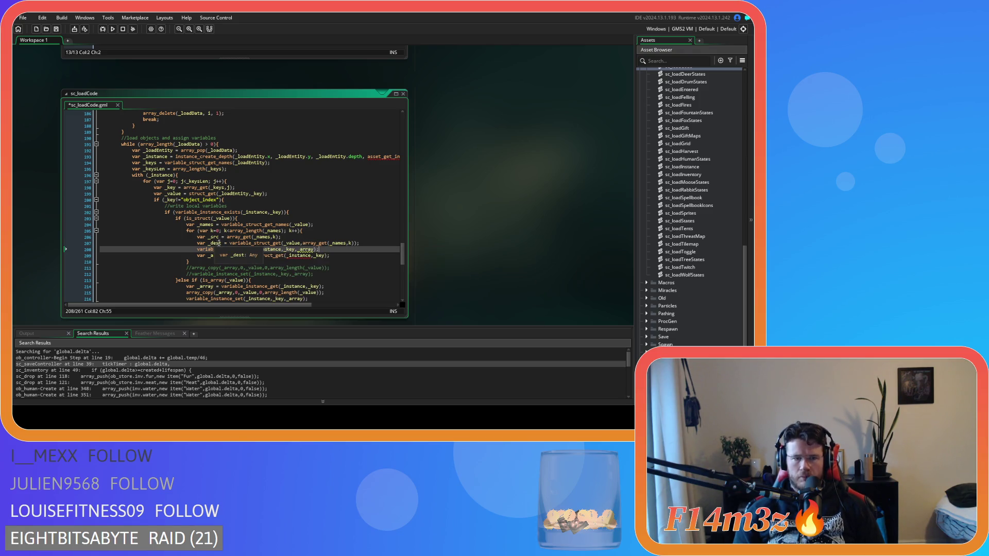
# Step: Rename _src to _current and _dest to _array inside the names loop
pyautogui.click(217, 244)
pyautogui.doubleClick(216, 244)
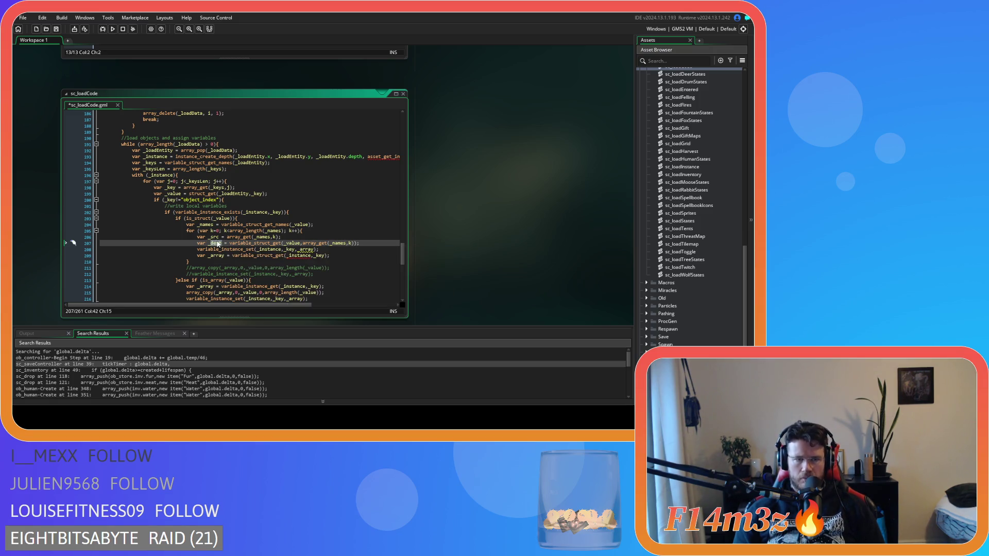
pyautogui.click(220, 238)
pyautogui.press('BackSpace')
pyautogui.press('BackSpace')
pyautogui.press('BackSpace')
pyautogui.write('current')
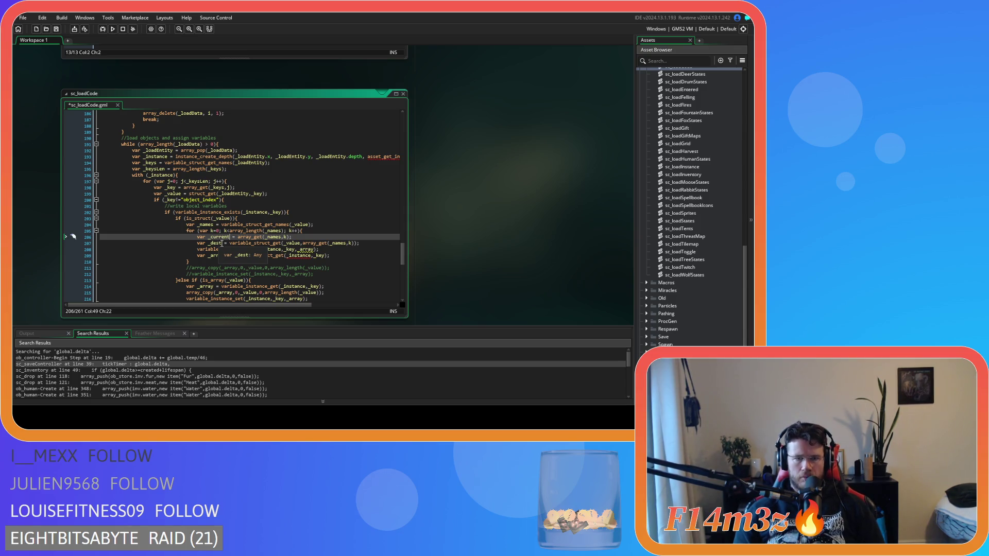
pyautogui.doubleClick(223, 243)
pyautogui.write('_arra')
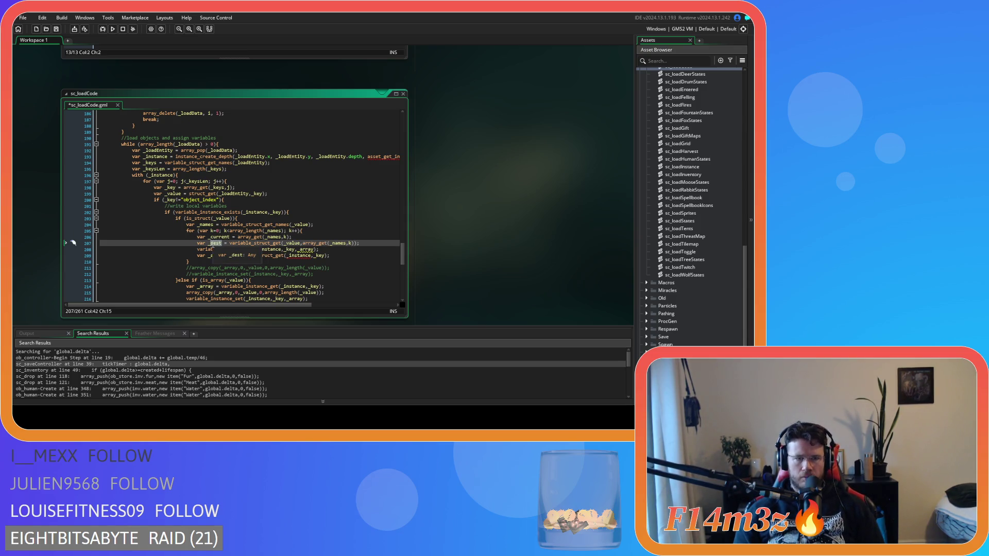
pyautogui.write('y')
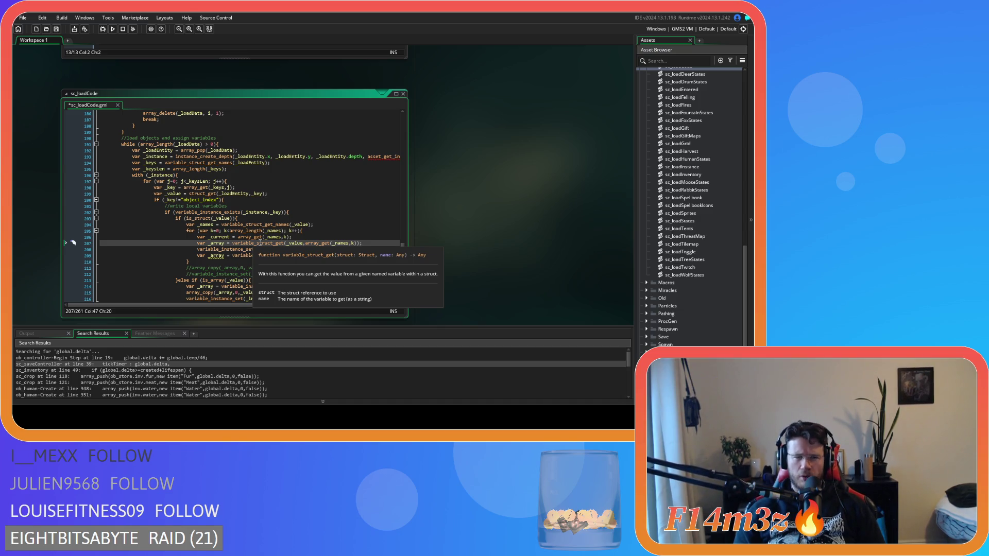
# Step: Save sc_loadCode and select the array_get call on line 207
pyautogui.click(370, 246)
pyautogui.hotkey('ctrl', 's')
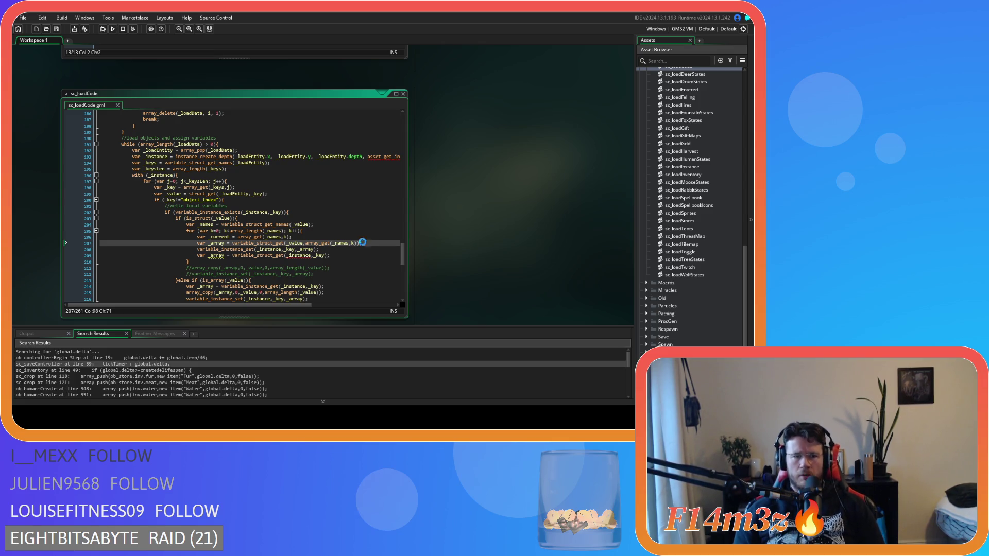
pyautogui.moveTo(240, 246)
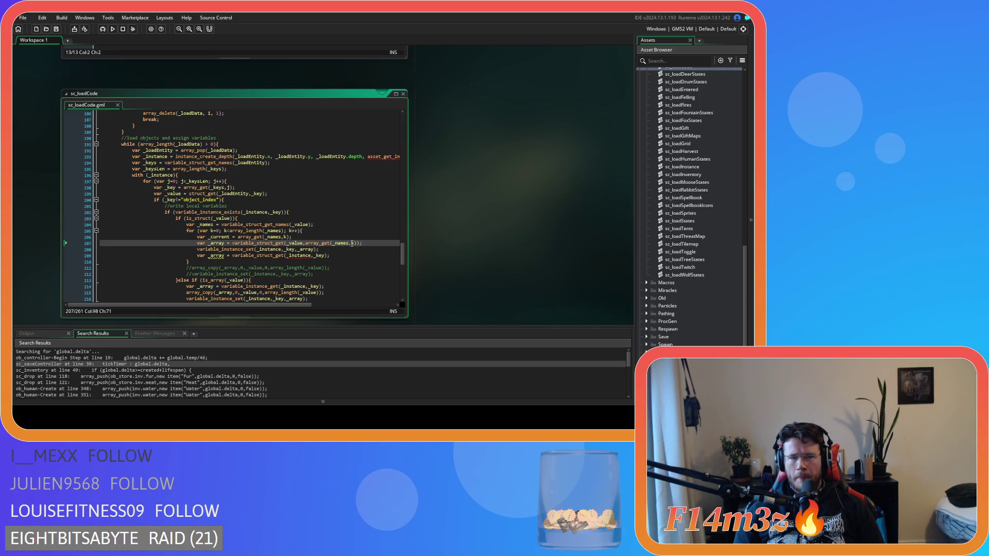
pyautogui.moveTo(357, 243); pyautogui.dragTo(306, 245)
# Step: Rename _array to _current on line 207 and delete the old array_get line 206
pyautogui.write('_current')
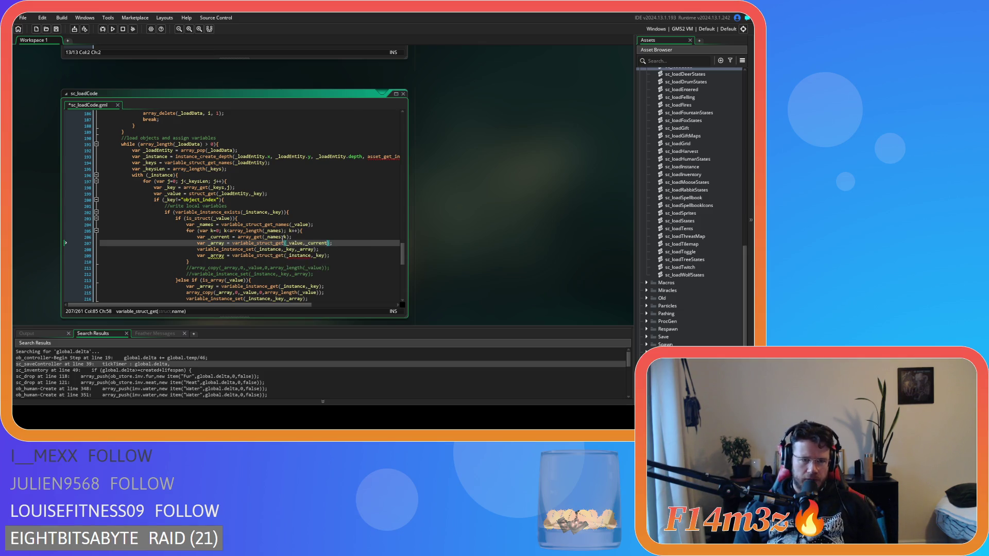
pyautogui.hotkey('ctrl', 'z')
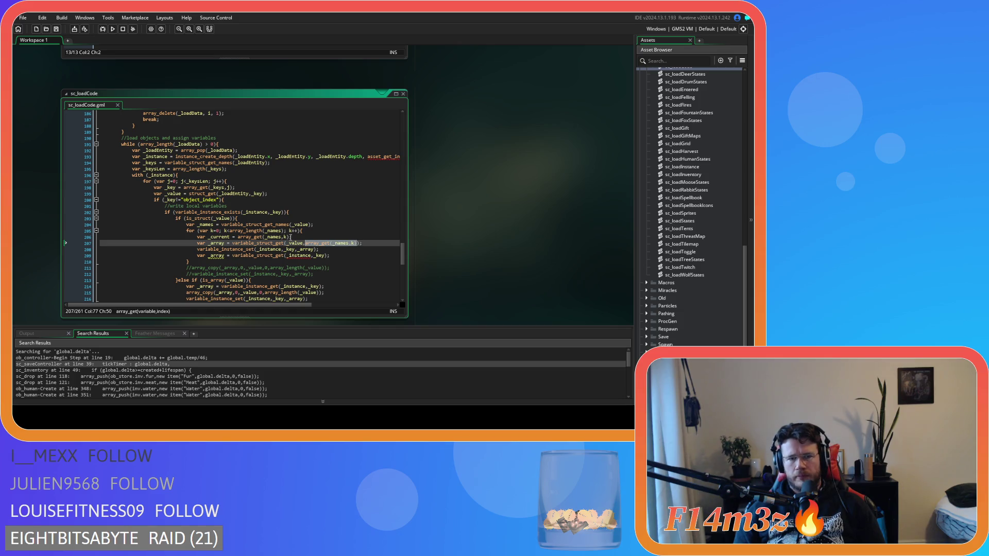
pyautogui.doubleClick(220, 237)
pyautogui.hotkey('ctrl', 'c')
pyautogui.doubleClick(217, 243)
pyautogui.hotkey('ctrl', 'v')
pyautogui.click(241, 237)
pyautogui.hotkey('shift', 'Home')
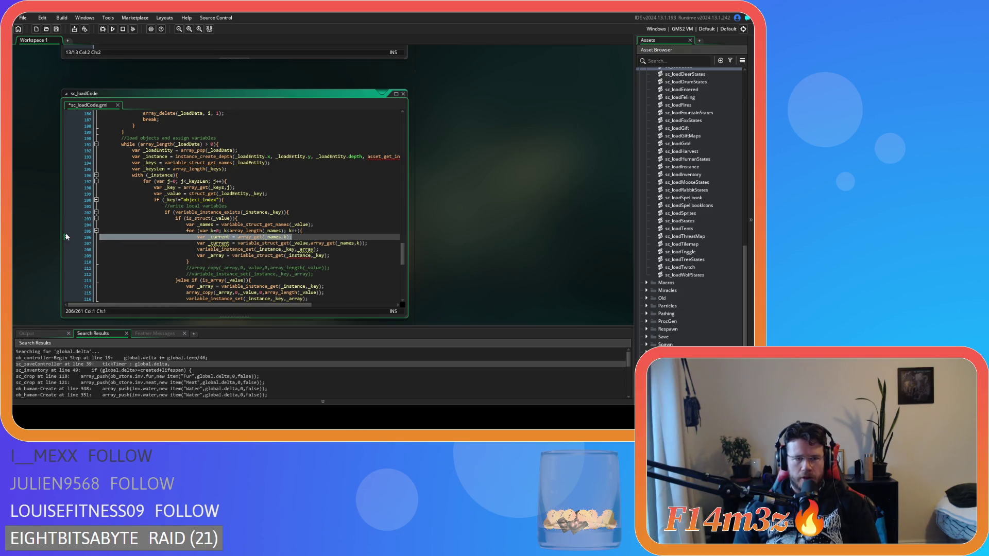
pyautogui.press('BackSpace')
pyautogui.press('BackSpace')
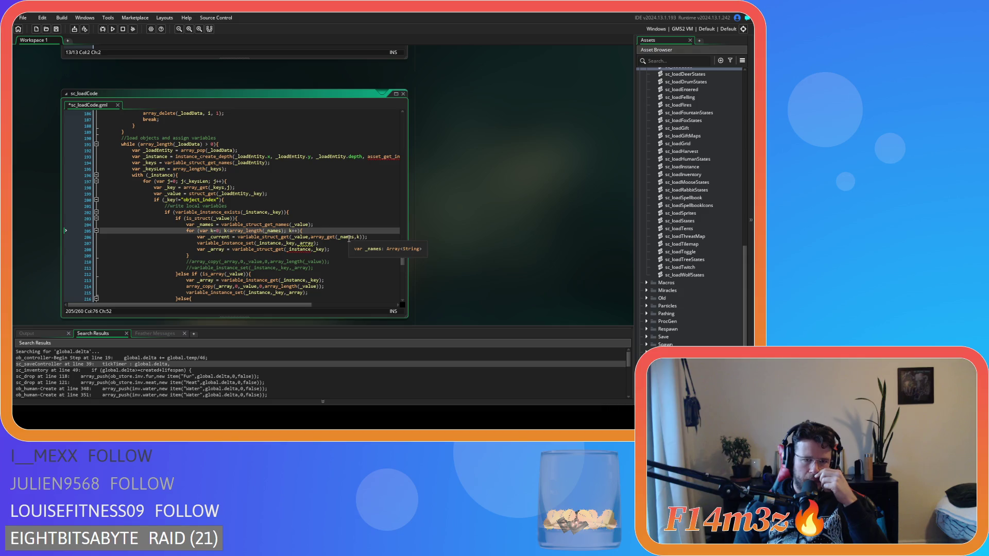
# Step: Check the variable_struct_get and array_get parameter hints and the variable_instance_set call arguments
pyautogui.click(318, 237)
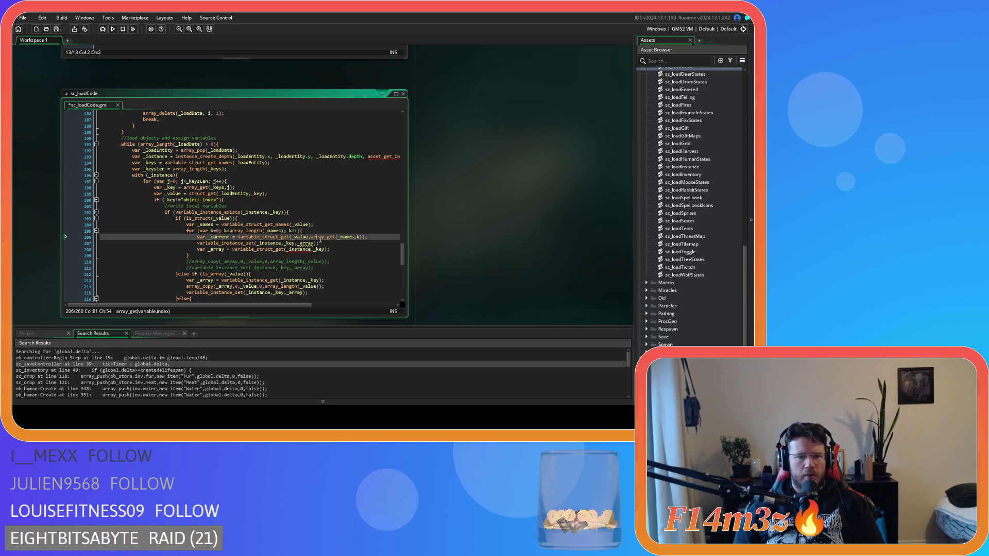
pyautogui.press('Left')
pyautogui.press('Left')
pyautogui.press('Left')
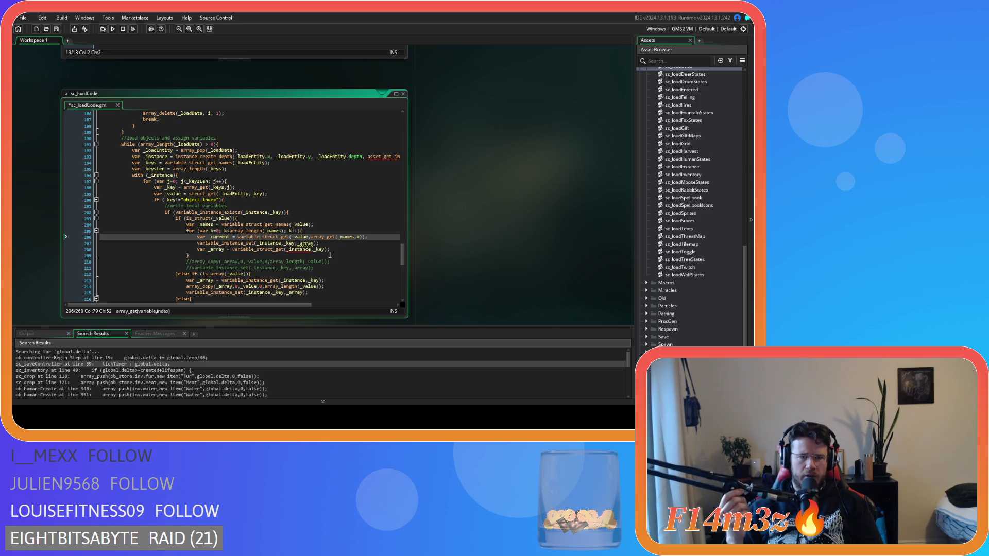
pyautogui.press('Left')
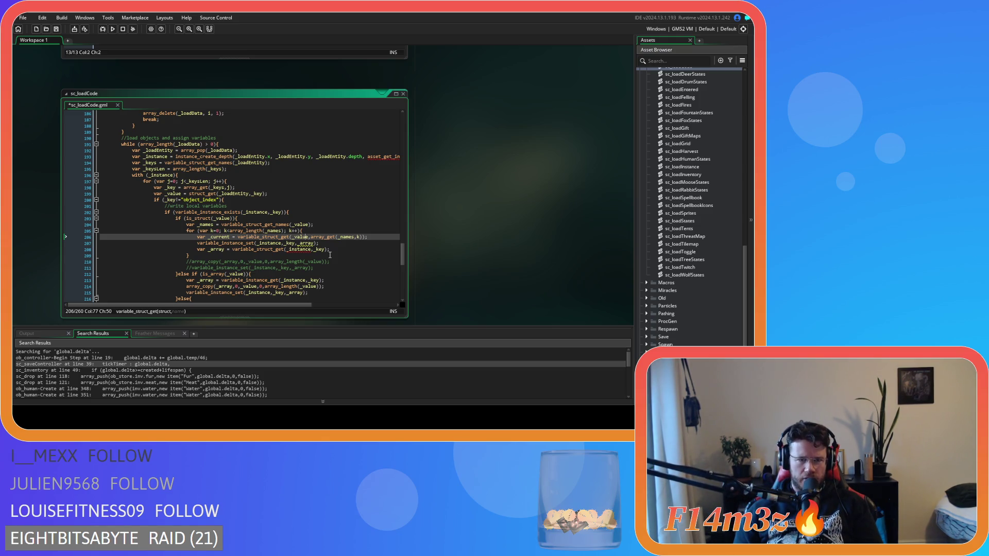
pyautogui.press('Right')
pyautogui.press('Left')
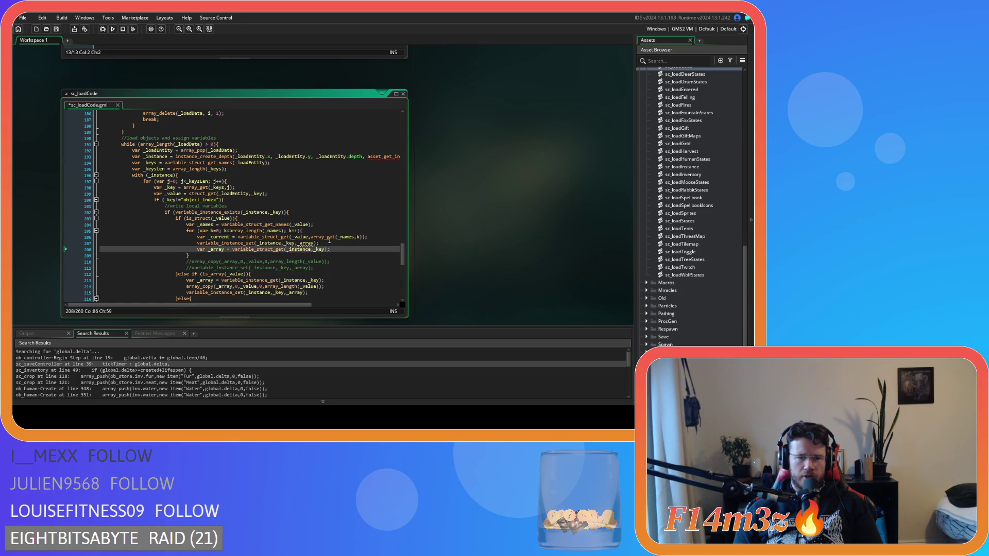
pyautogui.click(330, 243)
pyautogui.click(260, 243)
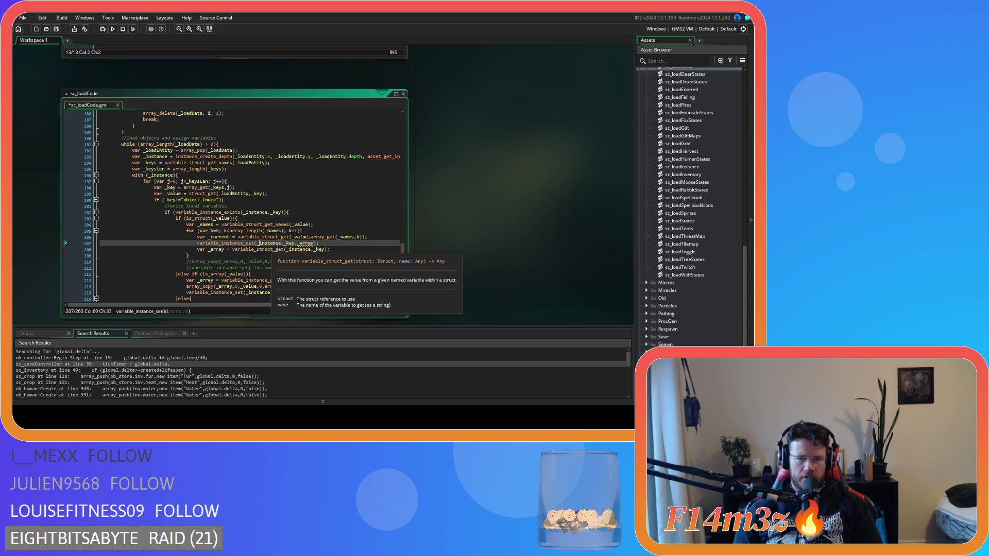
pyautogui.click(285, 243)
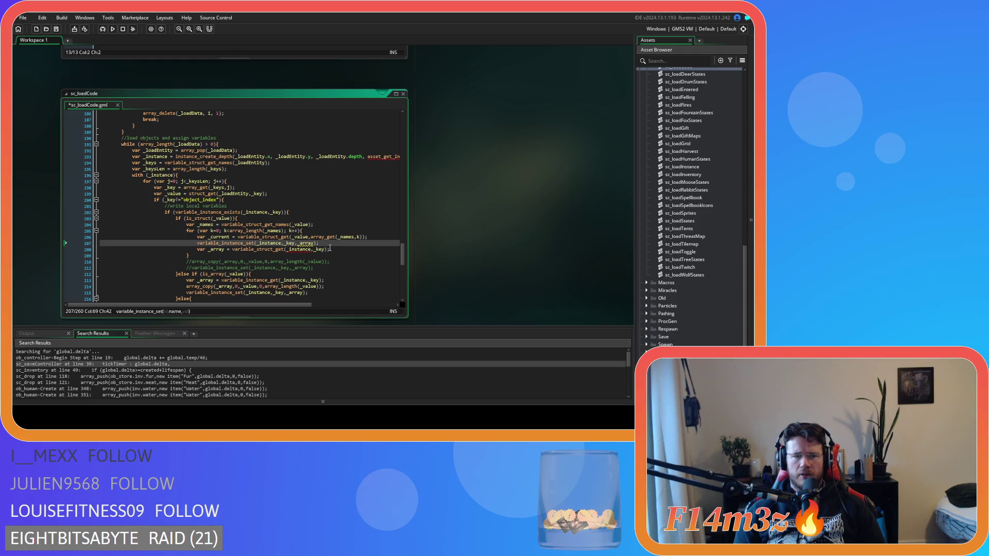
# Step: Add var _name = array_get(_names,k) and pass _name to variable_struct_get, then save
pyautogui.moveTo(311, 237); pyautogui.dragTo(359, 242)
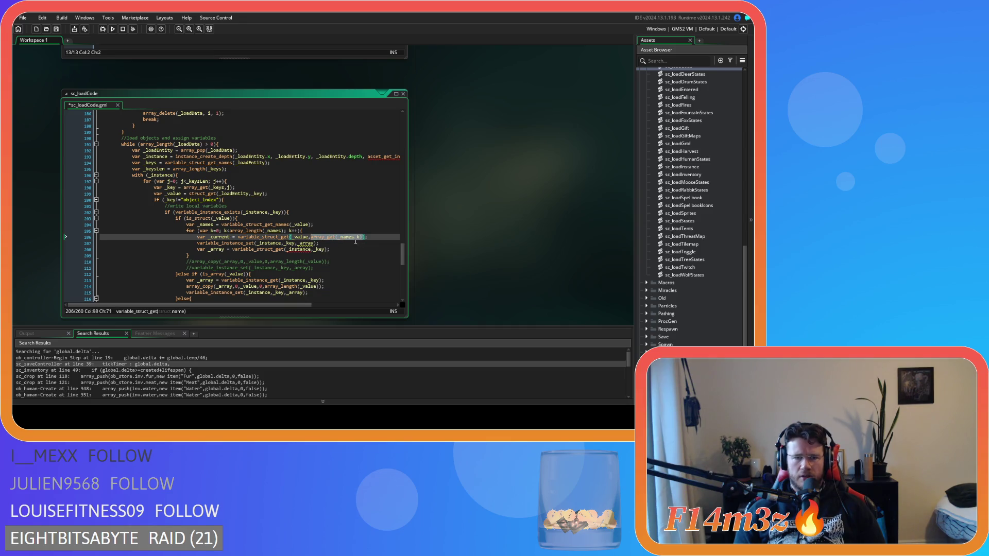
pyautogui.click(321, 229)
pyautogui.press('Return')
pyautogui.write('var ')
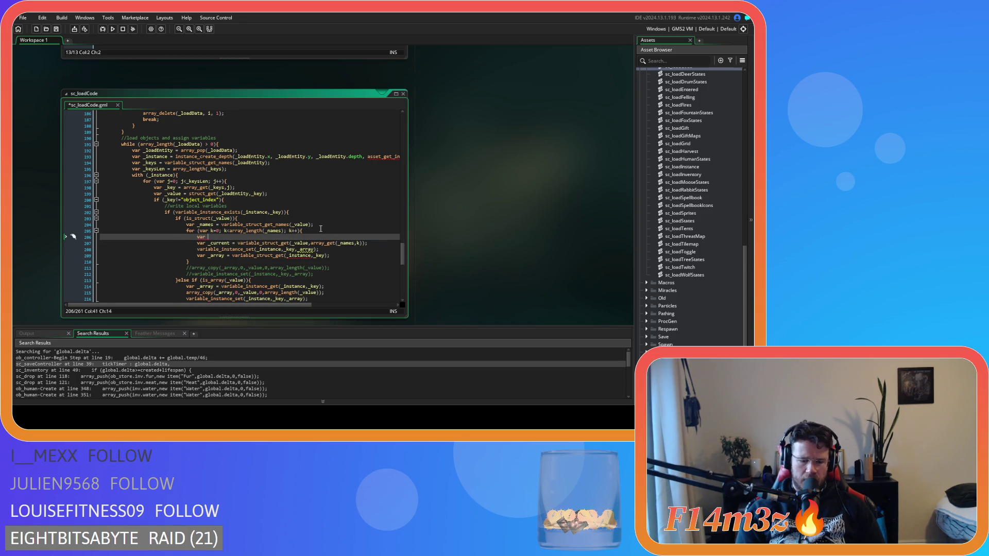
pyautogui.write('_name = array_get(_names,k);')
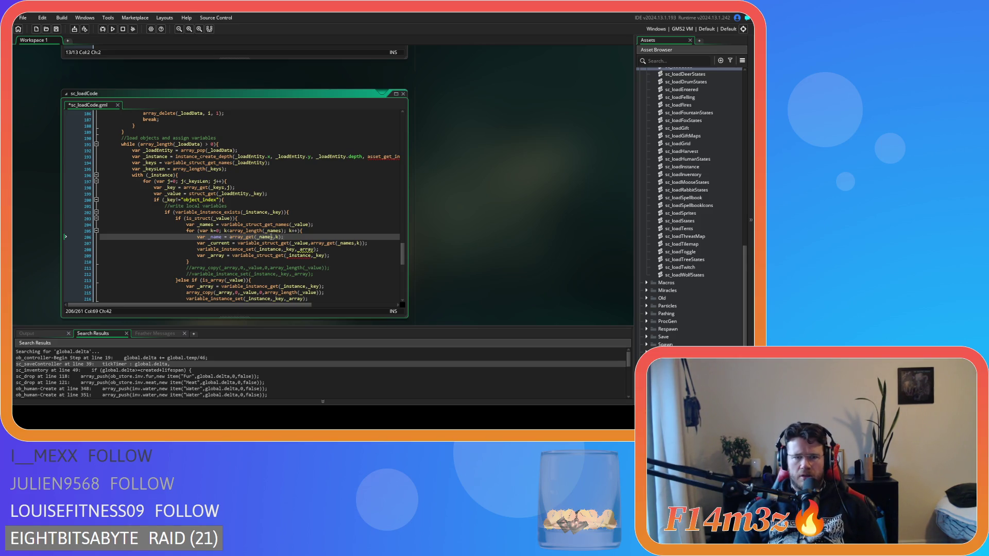
pyautogui.click(216, 238)
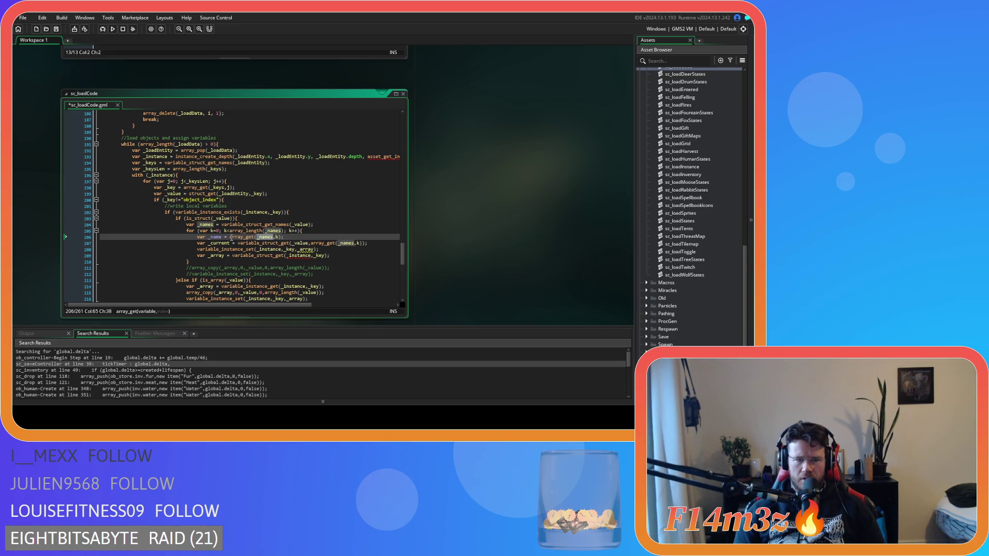
pyautogui.moveTo(310, 243); pyautogui.dragTo(365, 243)
pyautogui.write('_name')
pyautogui.hotkey('ctrl', 's')
# Step: Replace _key with _name in variable_instance_set, save, and select its _array argument
pyautogui.doubleClick(292, 249)
pyautogui.write('_name')
pyautogui.hotkey('ctrl', 's')
pyautogui.click(308, 249)
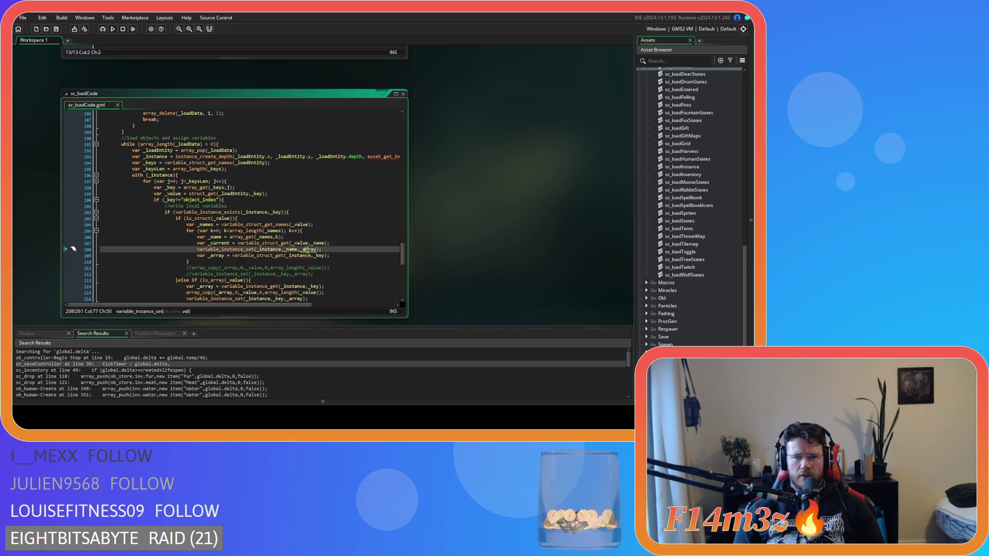
pyautogui.doubleClick(307, 250)
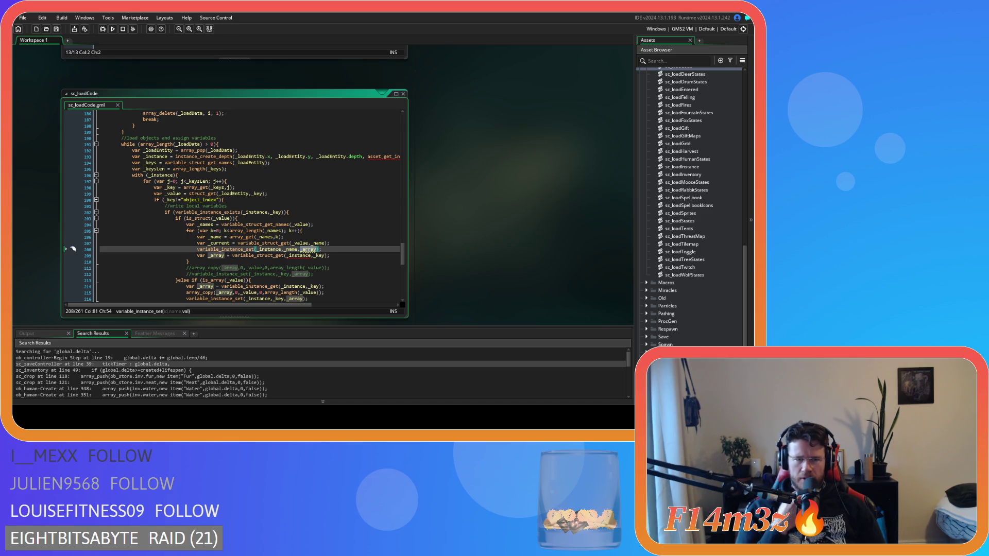
pyautogui.moveTo(254, 240)
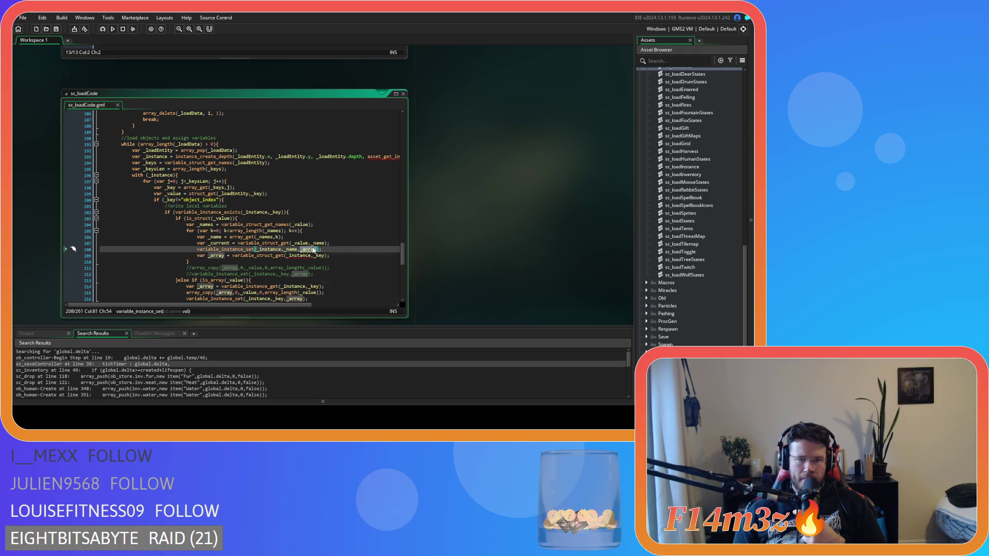
pyautogui.moveTo(281, 254)
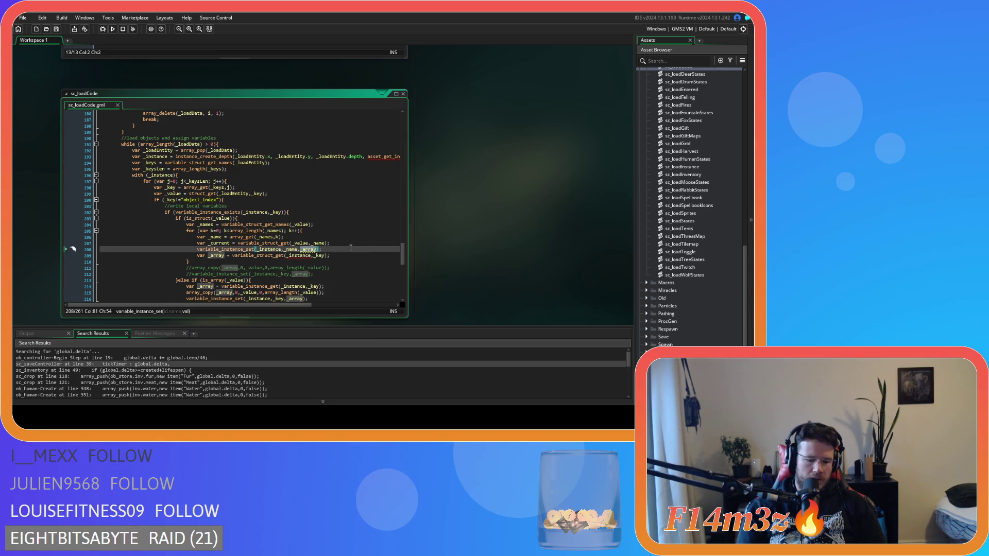
# Step: Change variable_instance_set's value argument from _array to _current and delete the leftover _array line
pyautogui.press('BackSpace')
pyautogui.press('BackSpace')
pyautogui.press('BackSpace')
pyautogui.write('current')
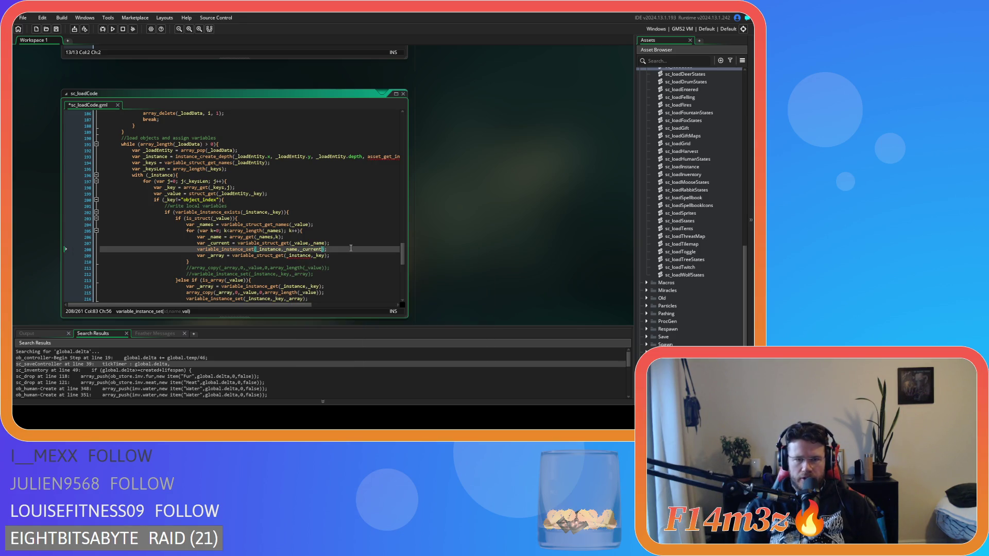
pyautogui.moveTo(335, 256); pyautogui.dragTo(79, 255)
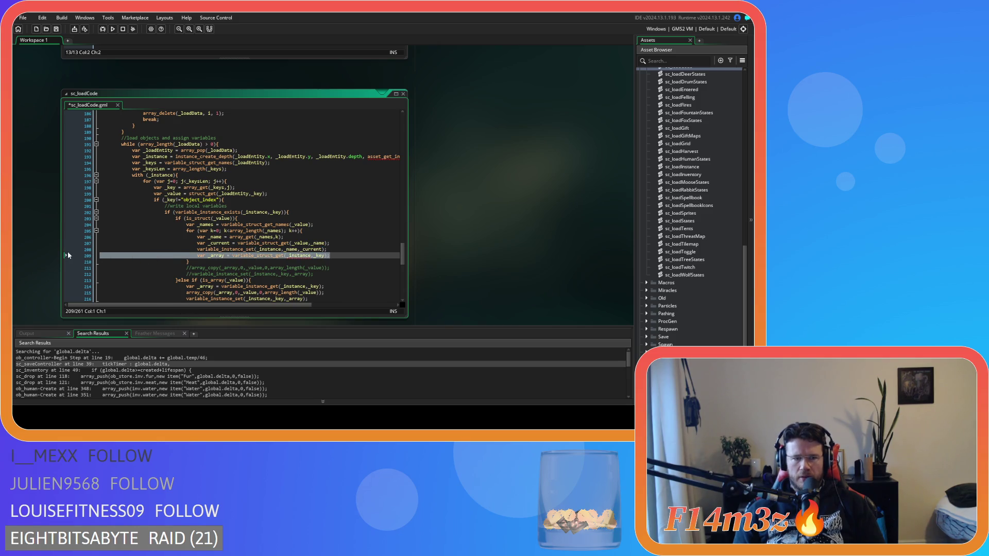
pyautogui.press('BackSpace')
pyautogui.press('BackSpace')
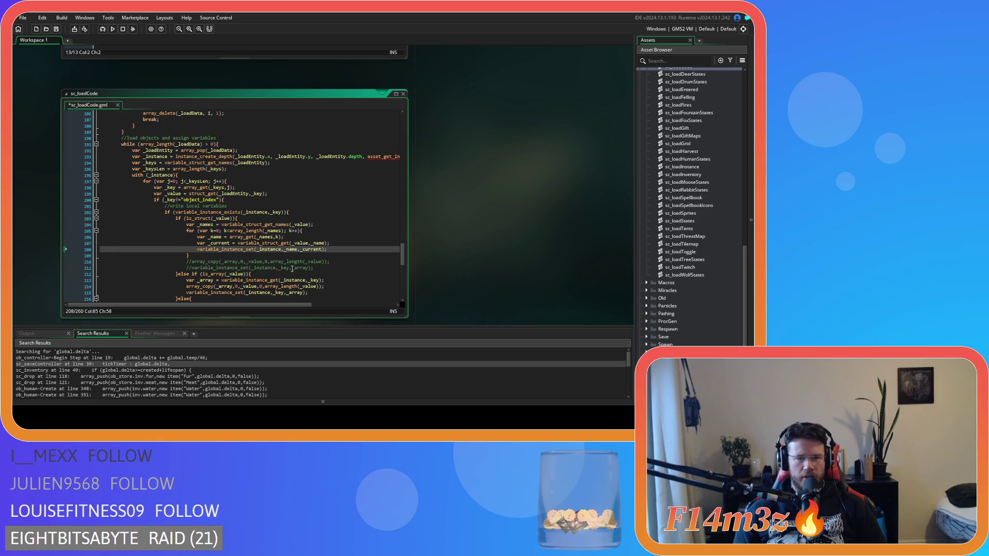
pyautogui.click(346, 242)
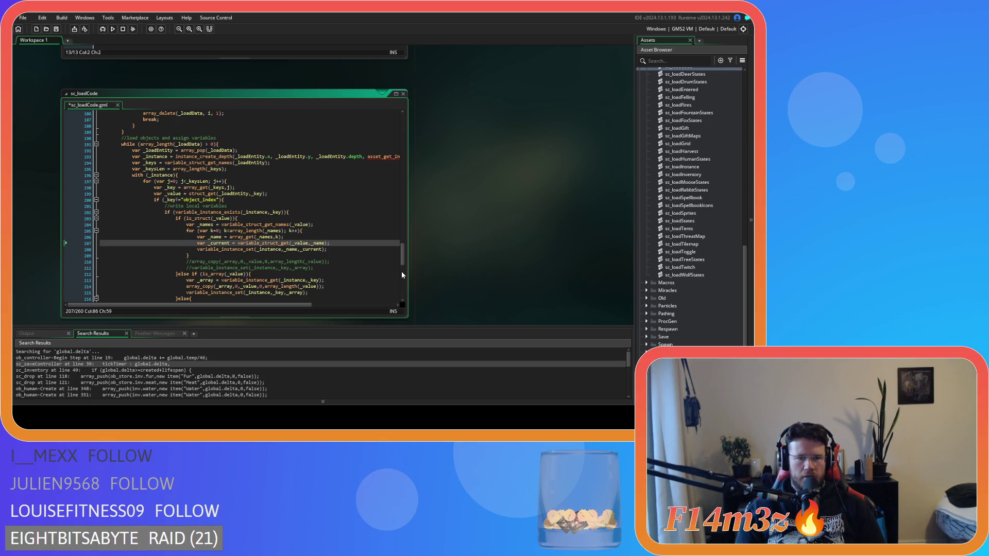
# Step: Write is_string(_current) on a new line after the _current assignment
pyautogui.press('Return')
pyautogui.write('is_str')
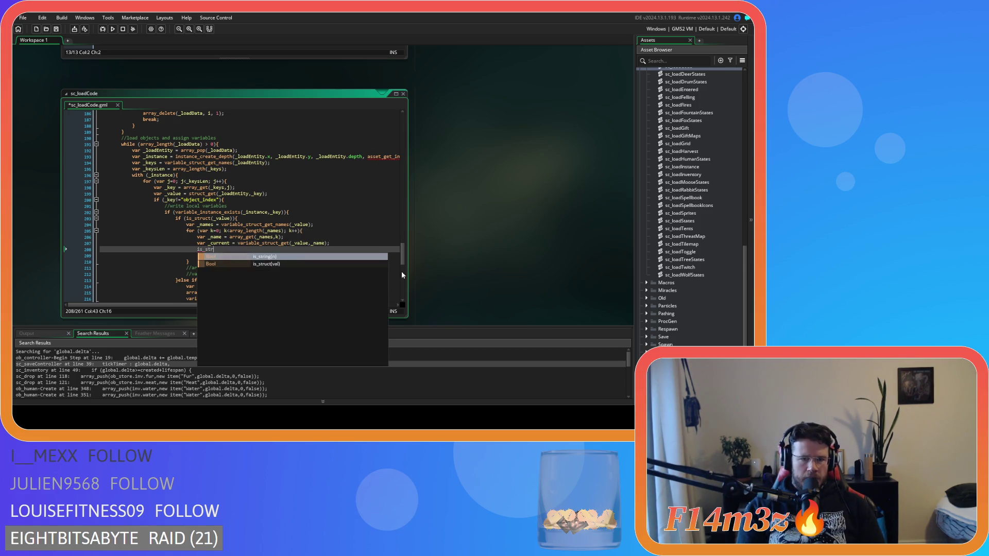
pyautogui.press('Return')
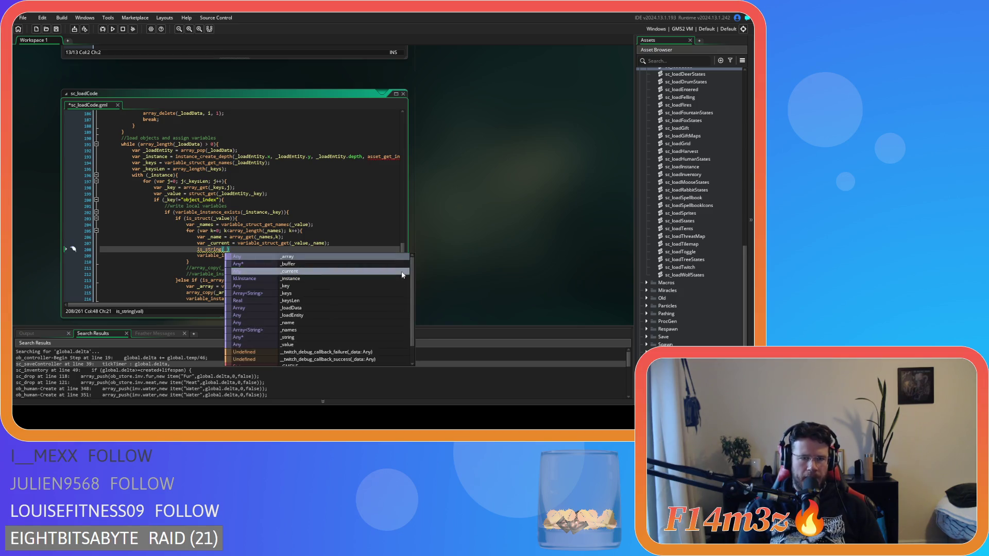
pyautogui.write('_curr')
pyautogui.press('Return')
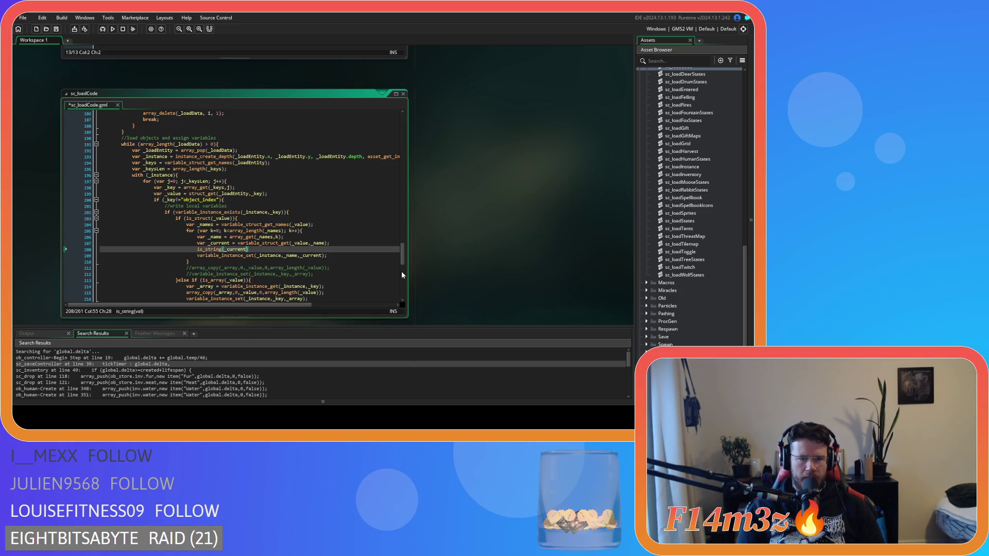
pyautogui.write(')')
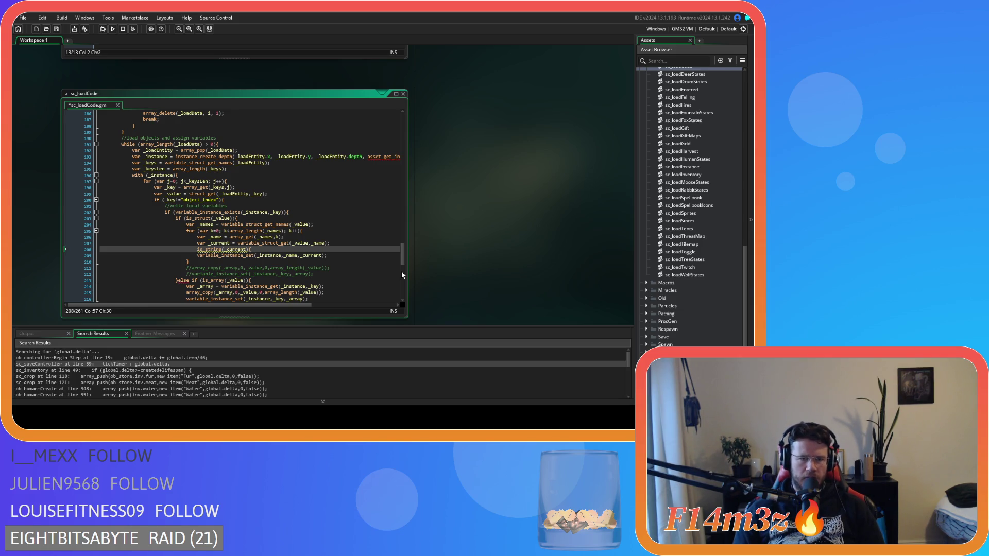
pyautogui.press('Return')
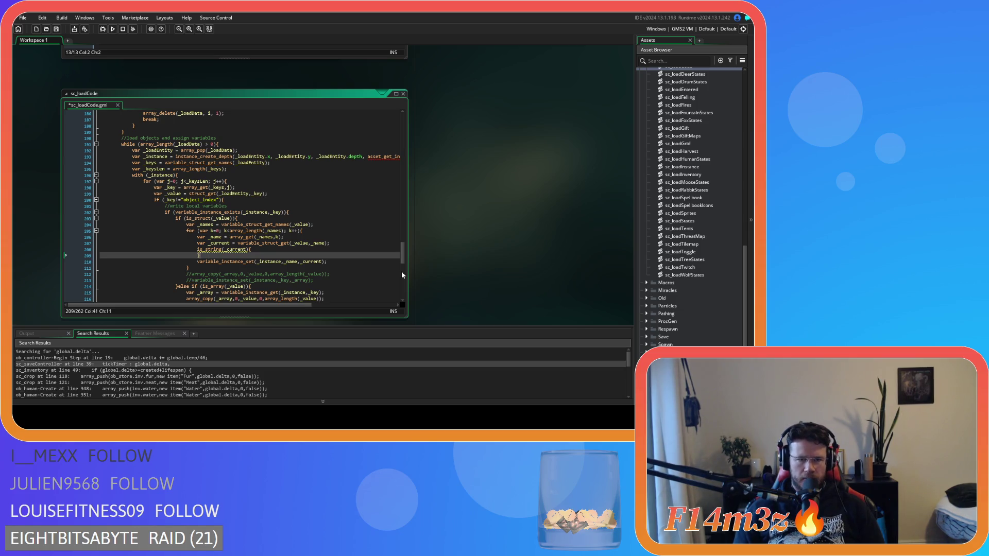
# Step: Wrap it into if (is_string(_current)) and open an empty line inside the block
pyautogui.click(194, 249)
pyautogui.write('if')
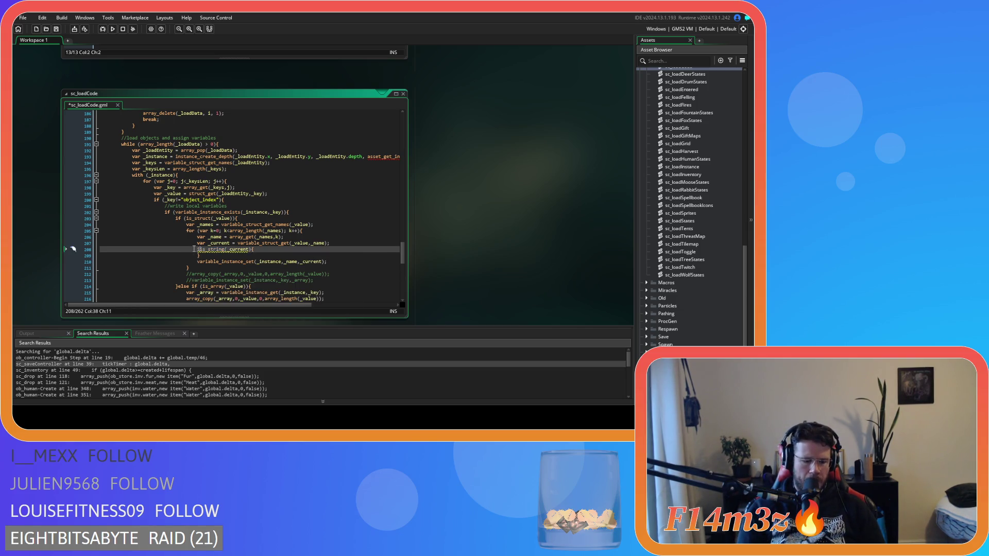
pyautogui.write(' (')
pyautogui.press('Right')
pyautogui.press('Right')
pyautogui.press('Right')
pyautogui.write(')')
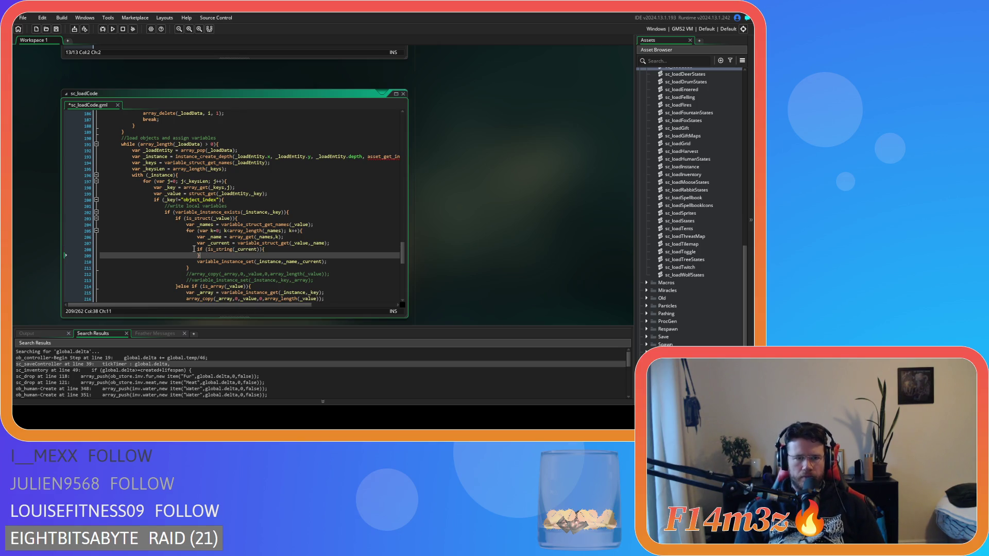
pyautogui.click(274, 250)
pyautogui.press('Return')
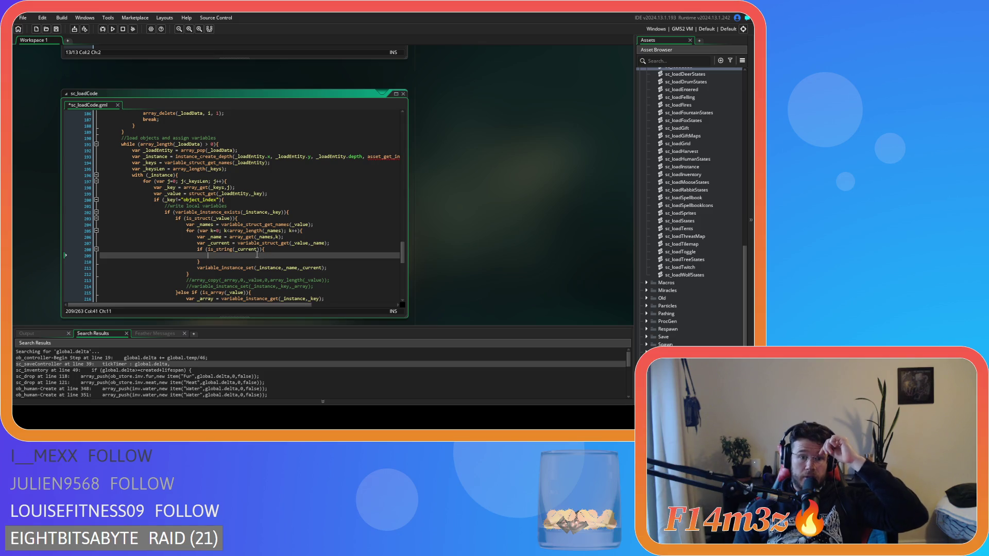
pyautogui.press('Up')
pyautogui.press('End')
pyautogui.press('Left')
pyautogui.press('Left')
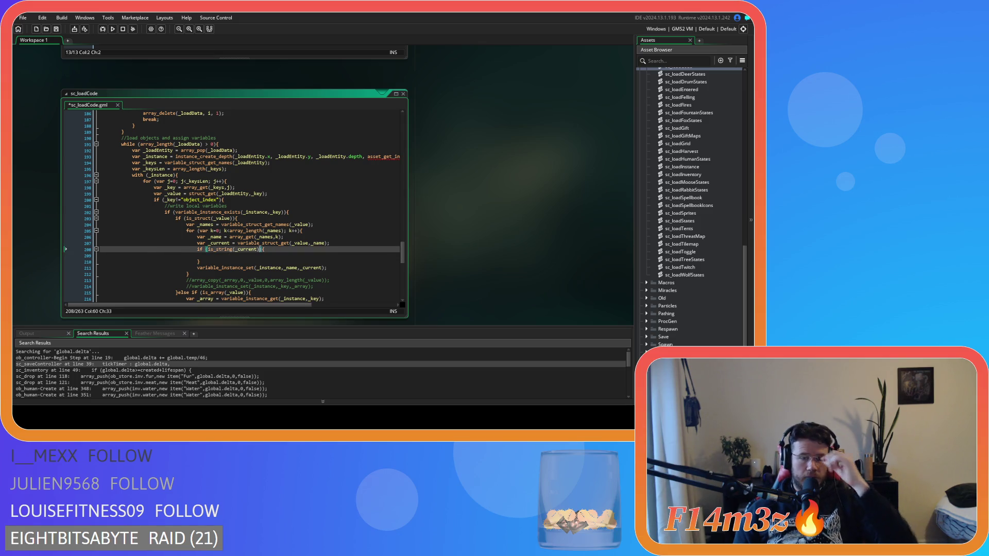
pyautogui.click(266, 257)
pyautogui.scroll(-1, 289, 261)
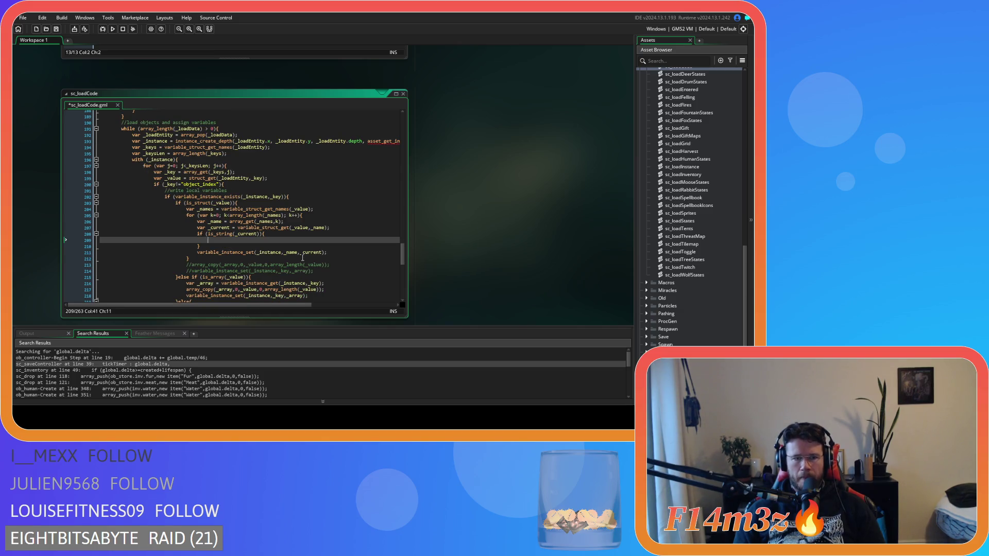
# Step: Write var _array = string_split(_current,", "); inside the is_string block
pyautogui.write('ar')
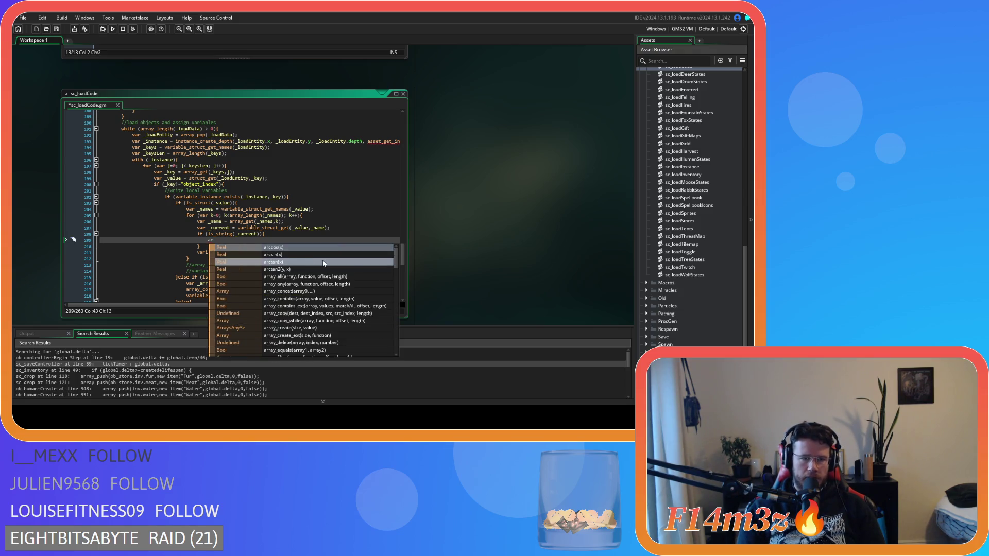
pyautogui.write('ray_s')
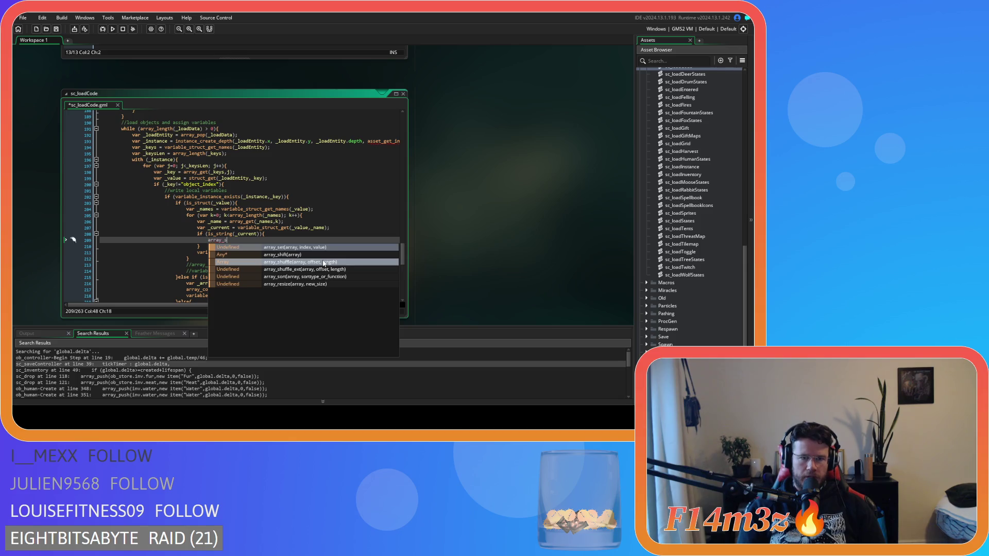
pyautogui.press('BackSpace')
pyautogui.press('BackSpace')
pyautogui.press('BackSpace')
pyautogui.write('string_sp')
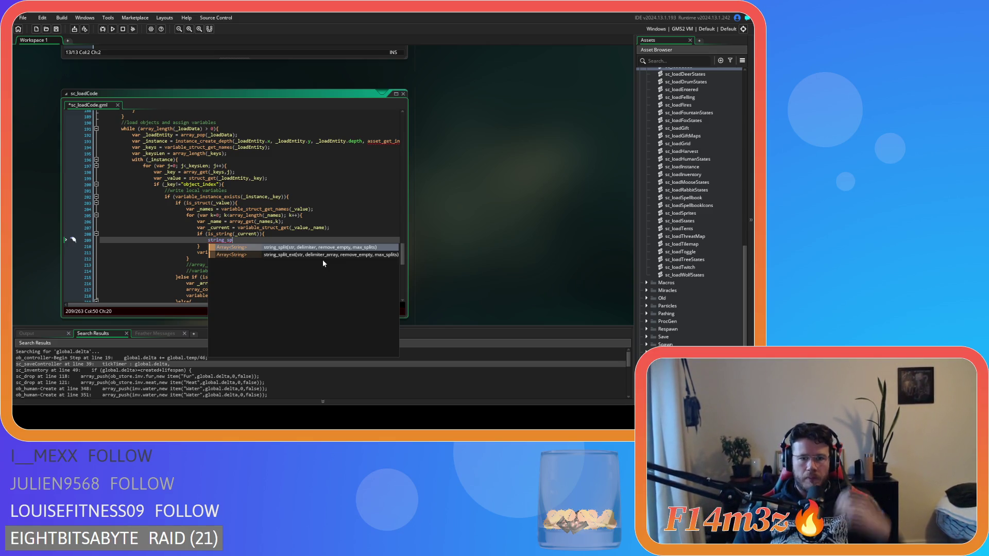
pyautogui.click(315, 248)
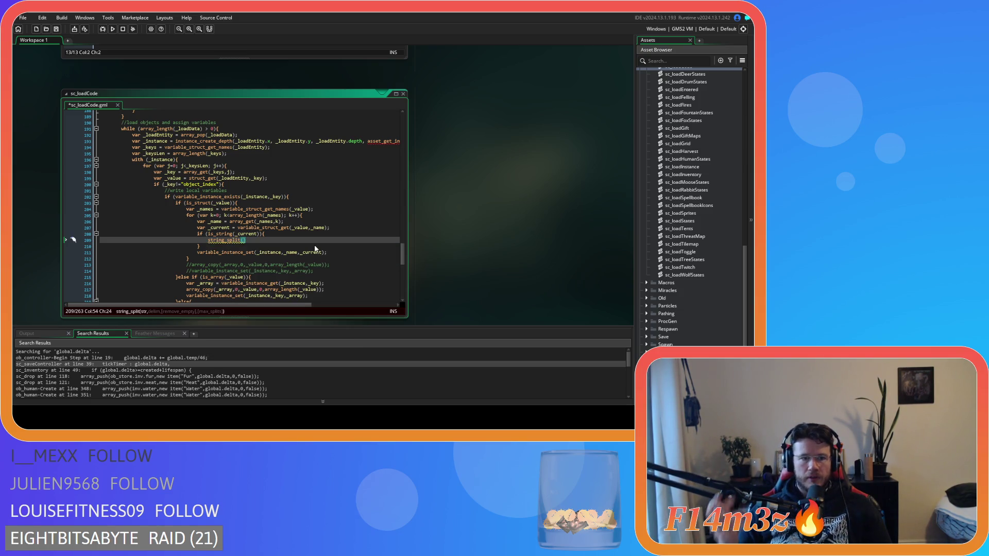
pyautogui.write('_current,')
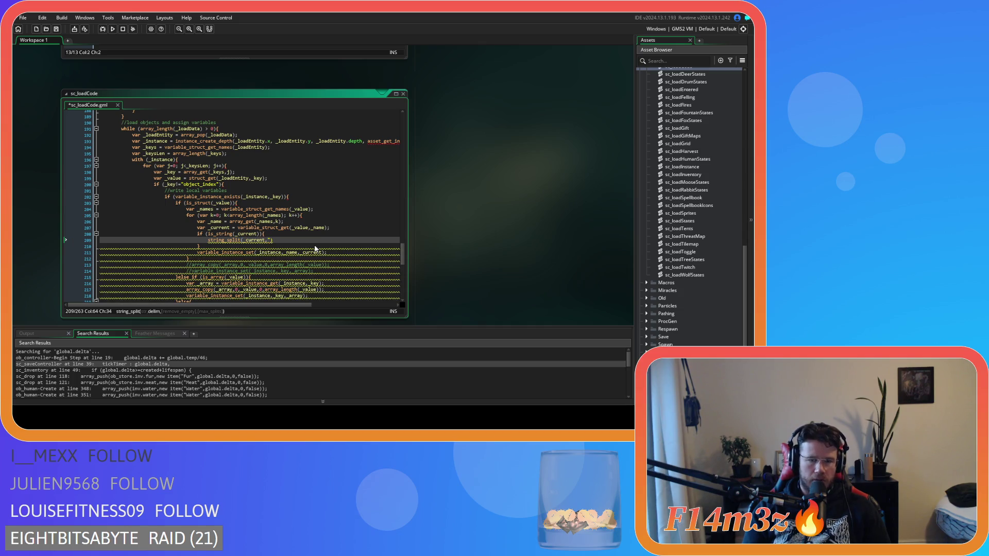
pyautogui.write('", "')
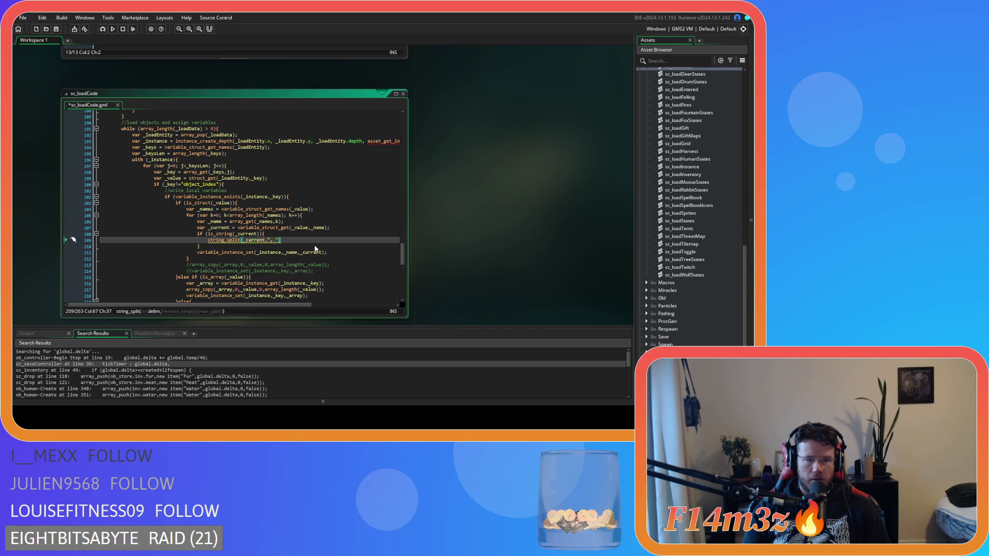
pyautogui.write(')')
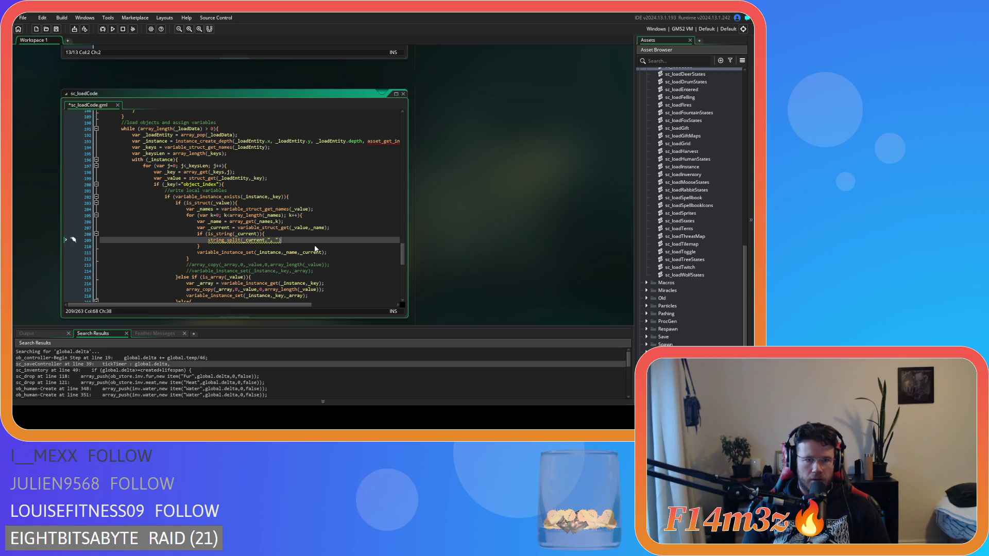
pyautogui.write(';')
pyautogui.press('Left')
pyautogui.press('Left')
pyautogui.press('Left')
pyautogui.write('ar')
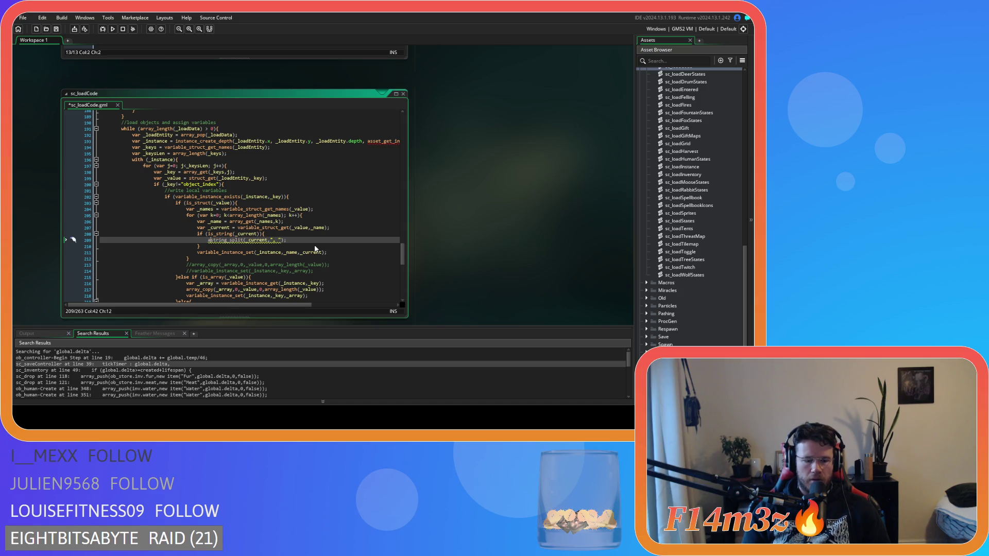
pyautogui.press('BackSpace')
pyautogui.press('BackSpace')
pyautogui.write('var ')
pyautogui.write('array')
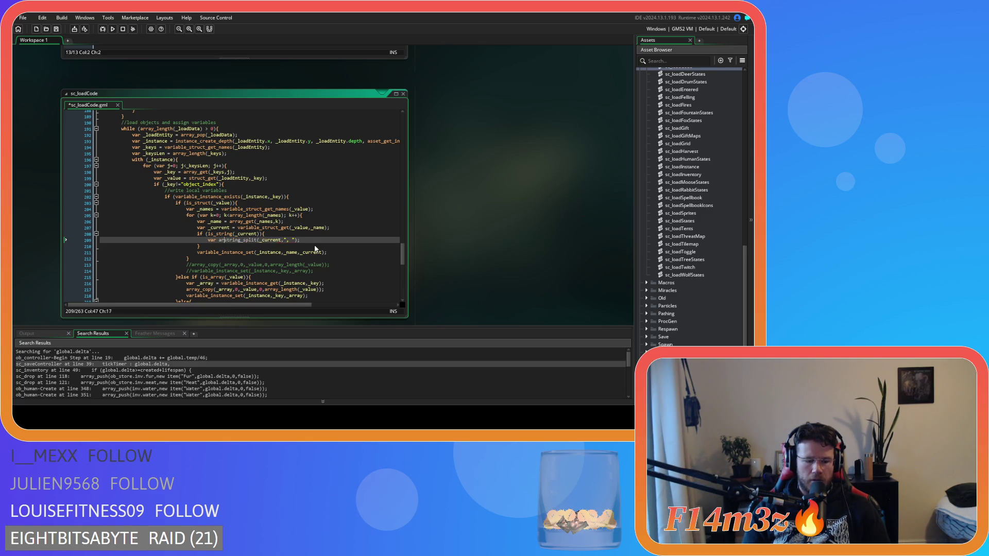
pyautogui.press('BackSpace')
pyautogui.press('BackSpace')
pyautogui.press('BackSpace')
pyautogui.write('_array =')
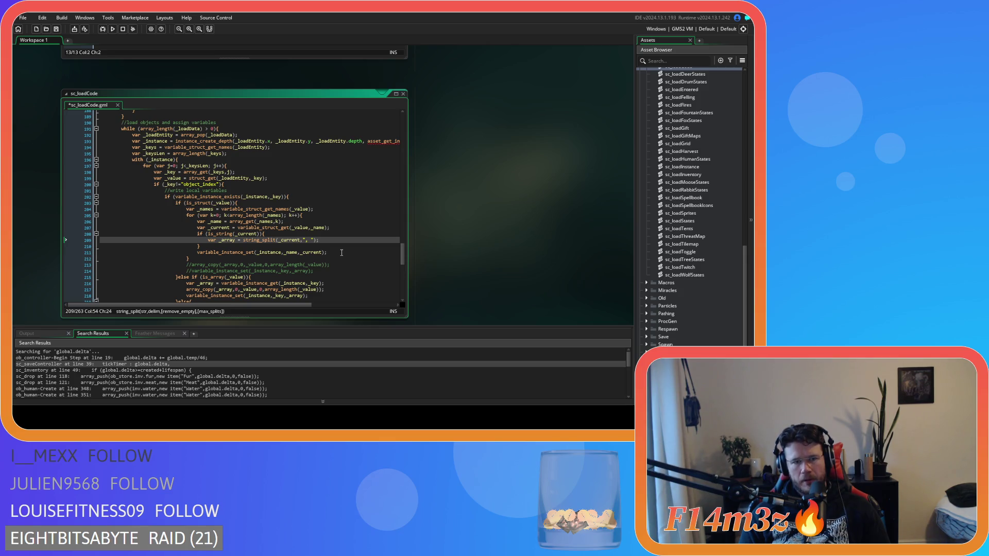
pyautogui.click(332, 238)
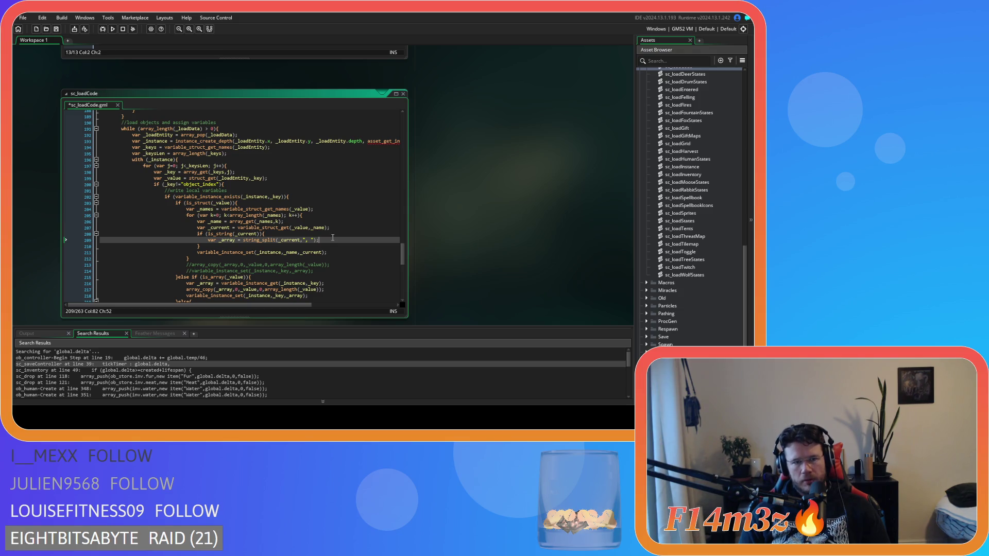
# Step: Start an array_copy() call on a new line below the string_split line
pyautogui.press('Return')
pyautogui.write('array_c')
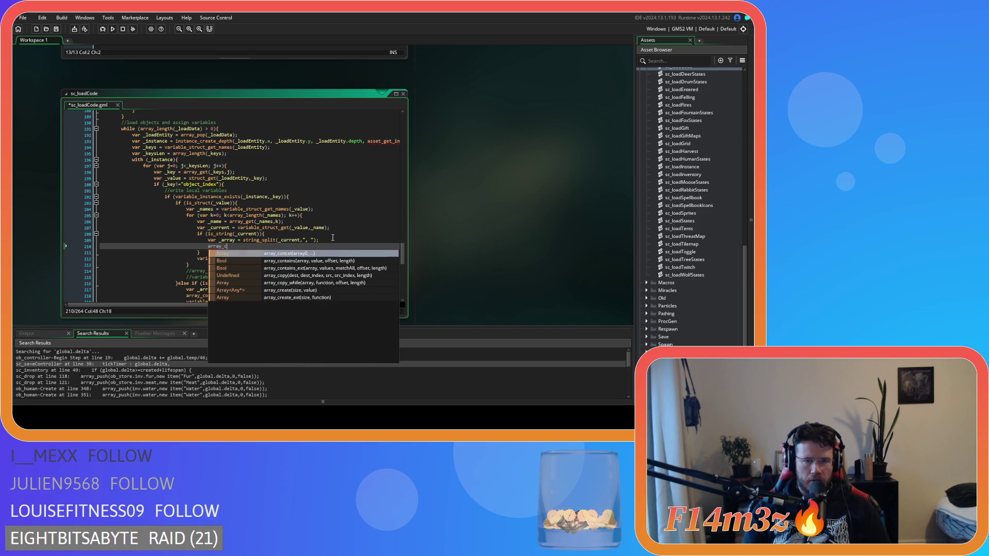
pyautogui.write('op')
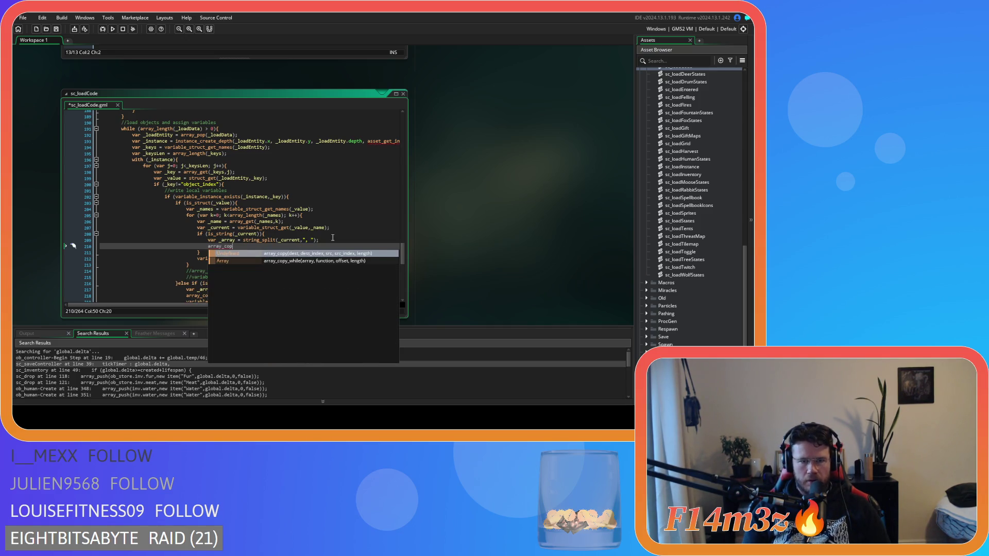
pyautogui.press('Return')
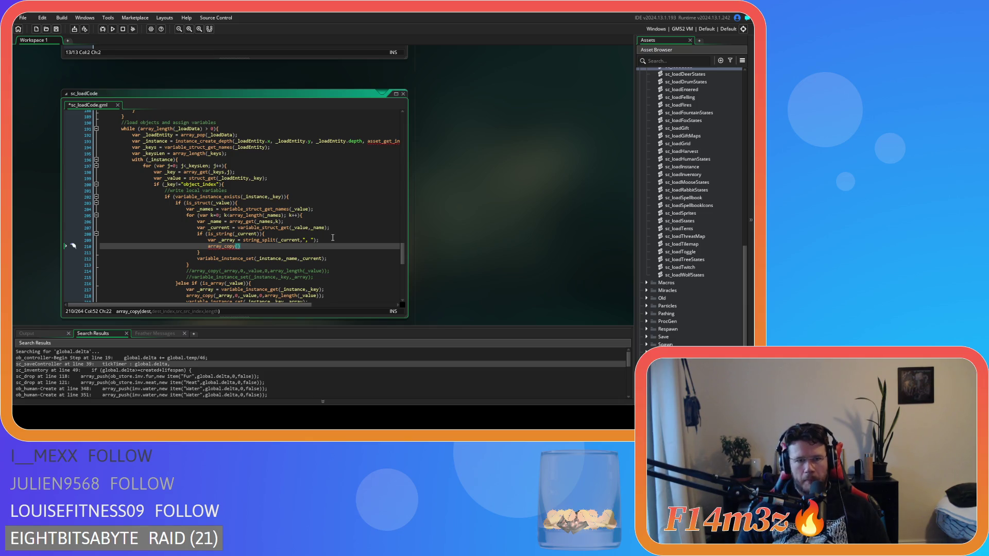
# Step: Delete the old variable_instance_set(_instance,_name,_current) line and return inside array_copy's parentheses
pyautogui.moveTo(329, 258); pyautogui.dragTo(201, 252)
pyautogui.press('BackSpace')
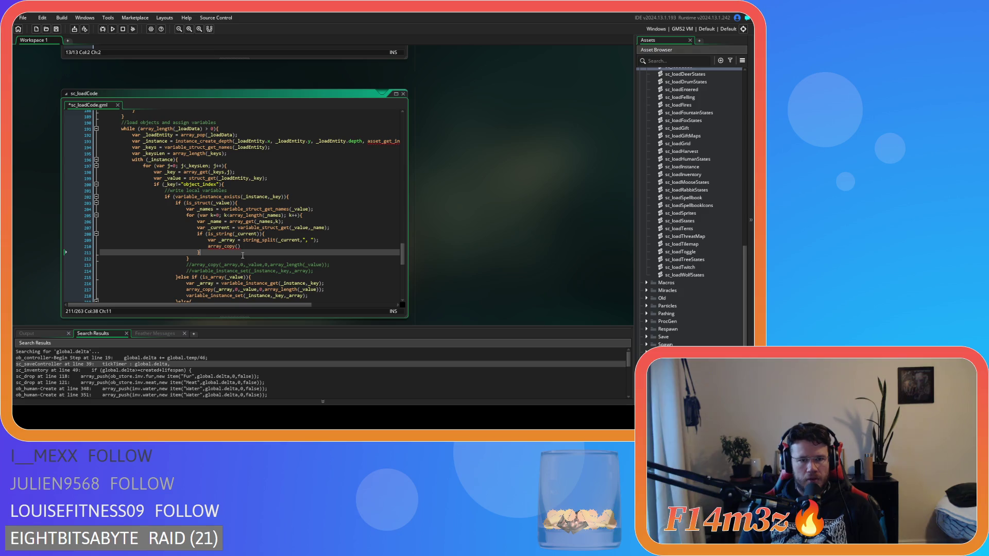
pyautogui.click(238, 247)
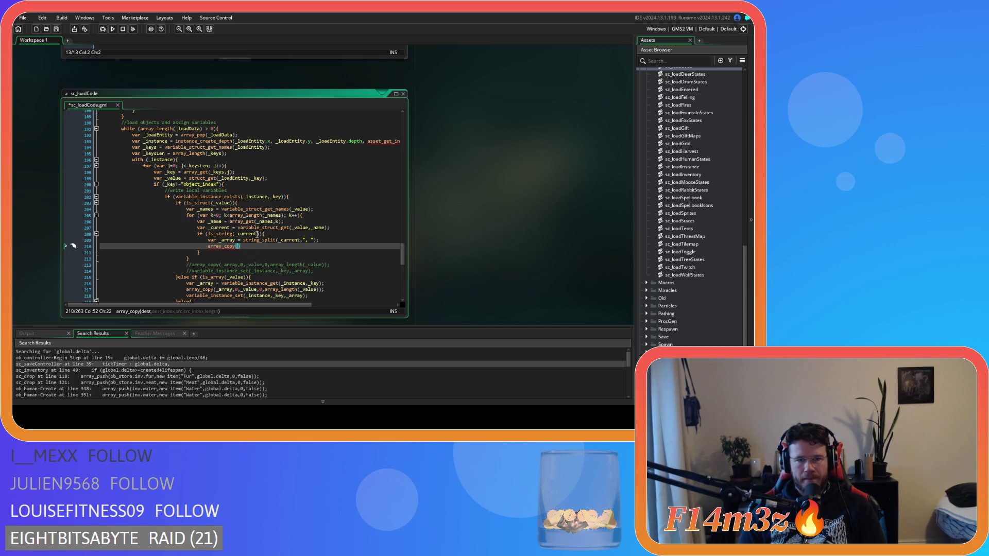
pyautogui.moveTo(264, 228)
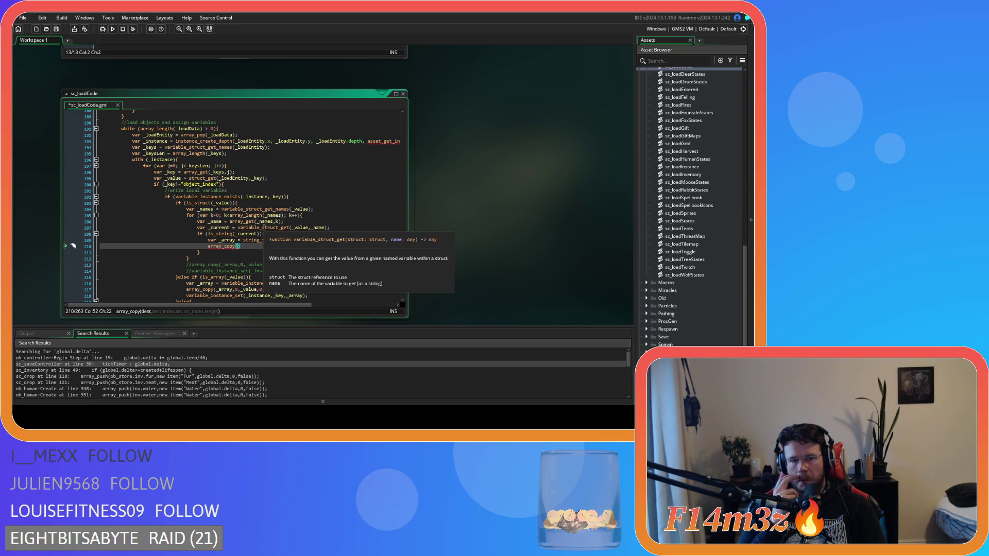
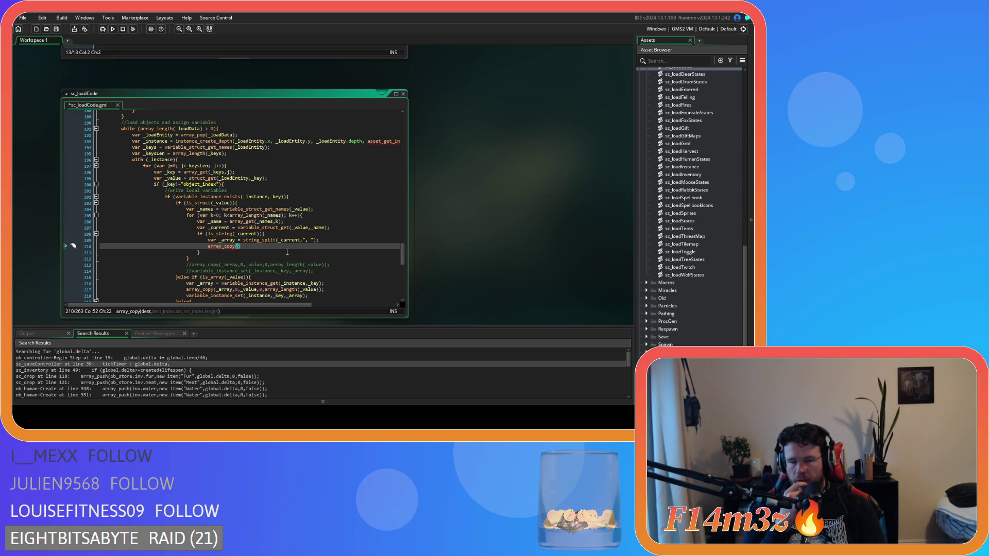
# Step: Comment out the is_string split-and-copy block on lines 208–211 with Ctrl+K
pyautogui.doubleClick(306, 240)
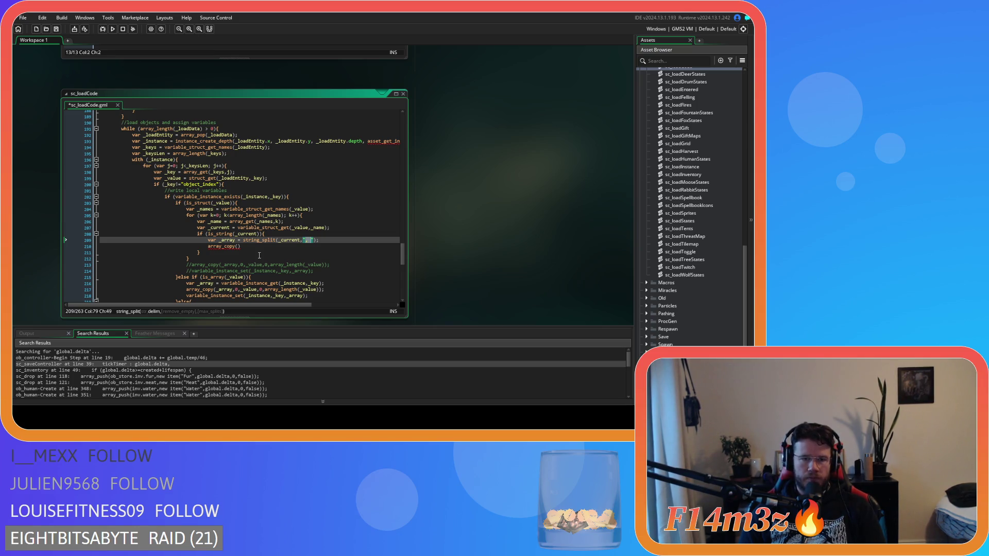
pyautogui.click(259, 239)
pyautogui.click(260, 233)
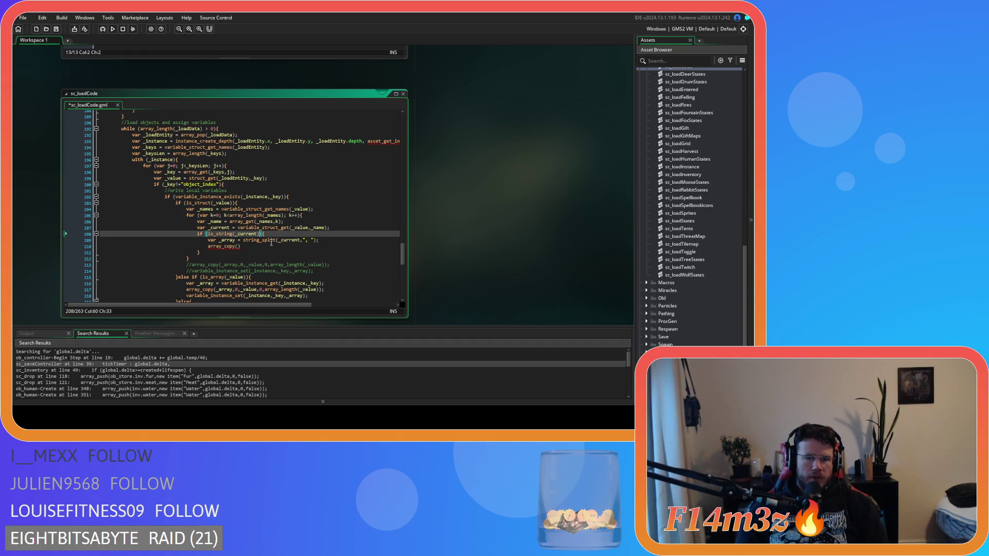
pyautogui.moveTo(215, 256); pyautogui.dragTo(195, 233)
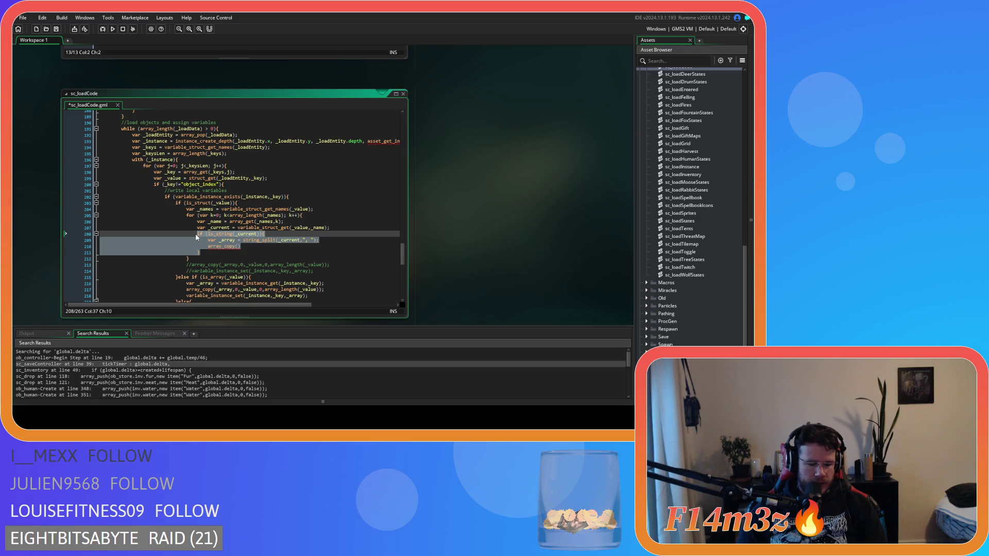
pyautogui.hotkey('ctrl', 'k')
# Step: Insert a blank line after the _current assignment on line 207
pyautogui.click(342, 227)
pyautogui.press('BackSpace')
pyautogui.press('BackSpace')
pyautogui.press('Return')
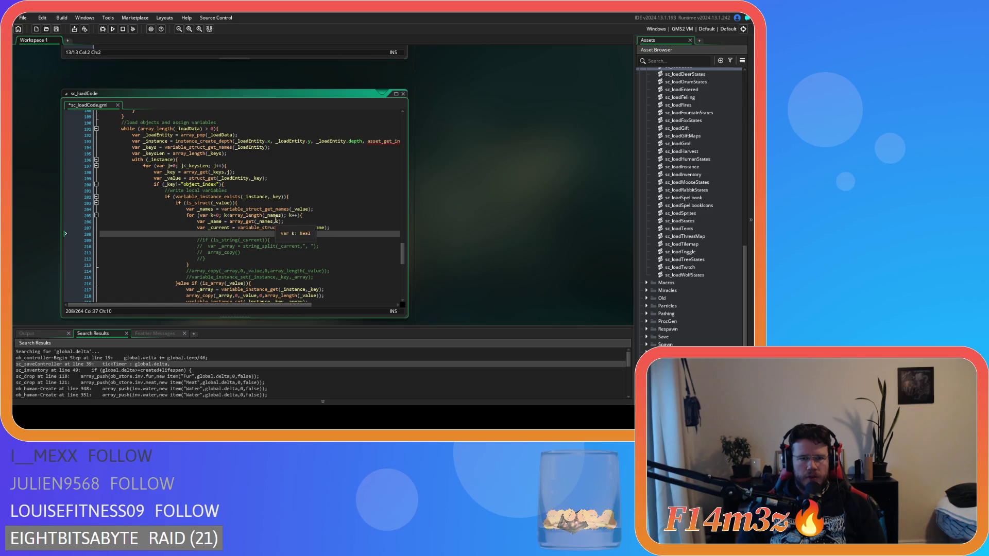
pyautogui.click(276, 221)
pyautogui.click(216, 228)
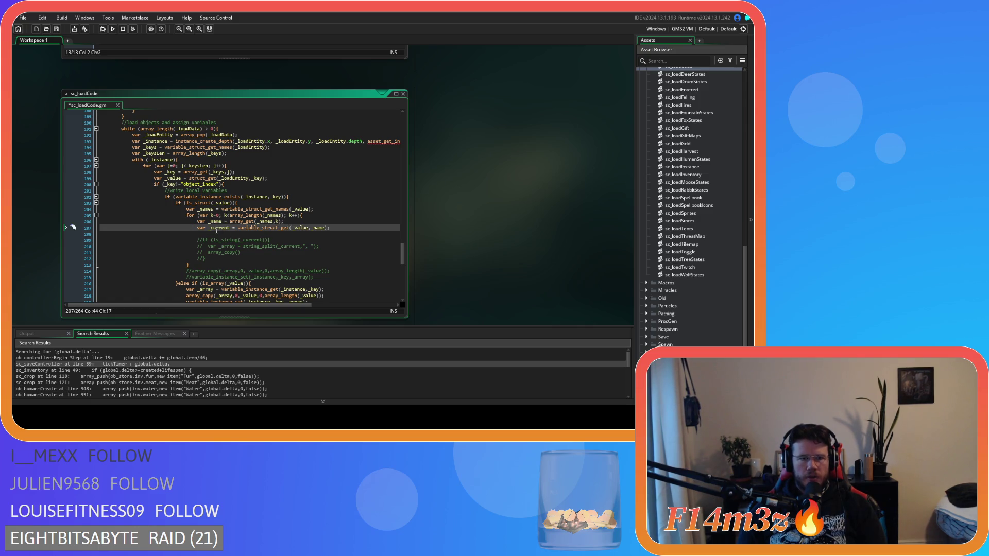
pyautogui.moveTo(264, 229)
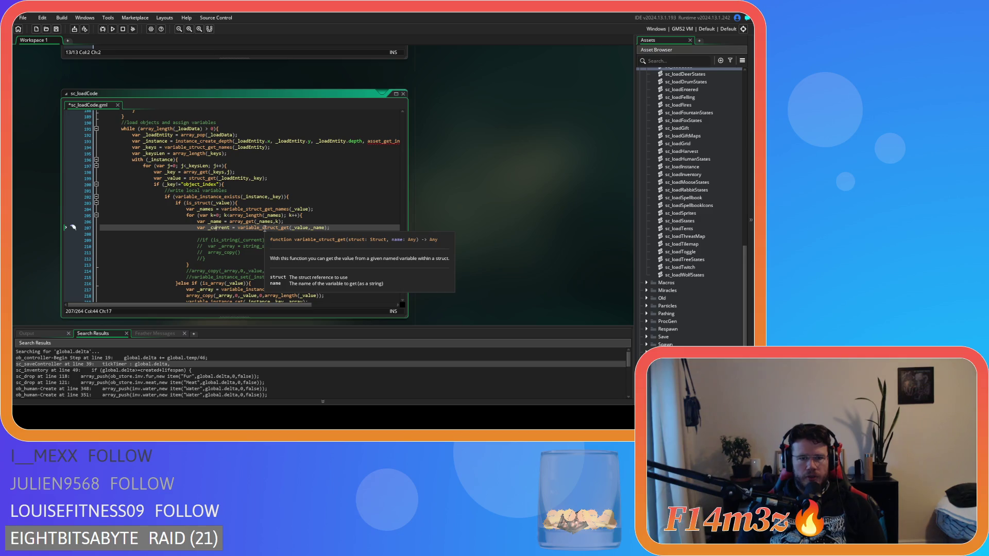
pyautogui.click(298, 228)
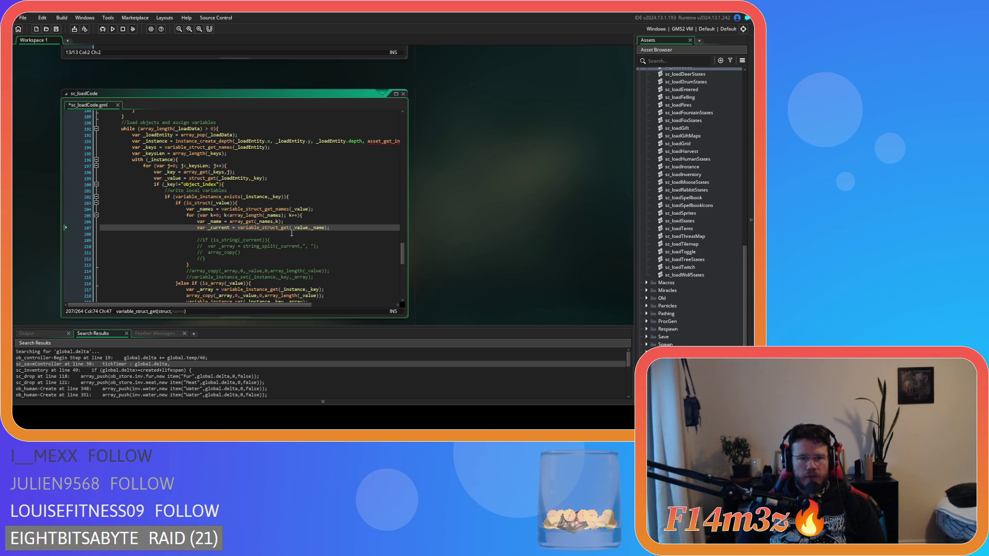
pyautogui.moveTo(318, 228)
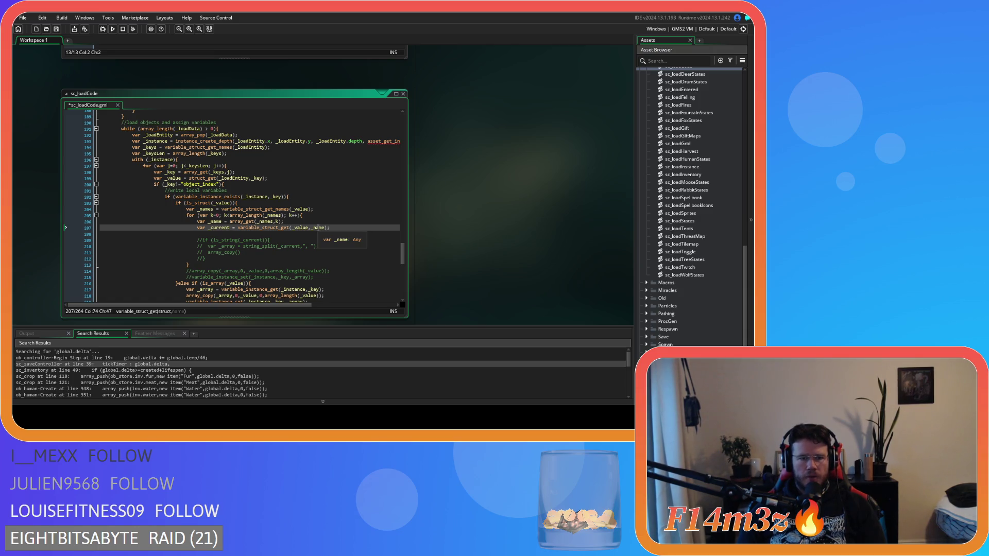
# Step: Start a variable_struct_set( call on blank line 208, dropping the var _dest = prefix
pyautogui.click(340, 235)
pyautogui.write('var _')
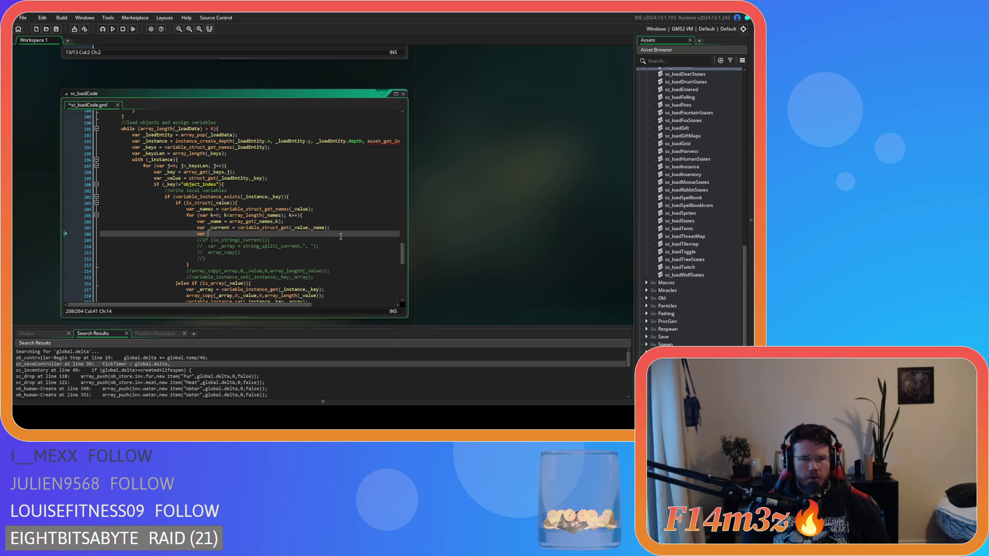
pyautogui.write('dest ')
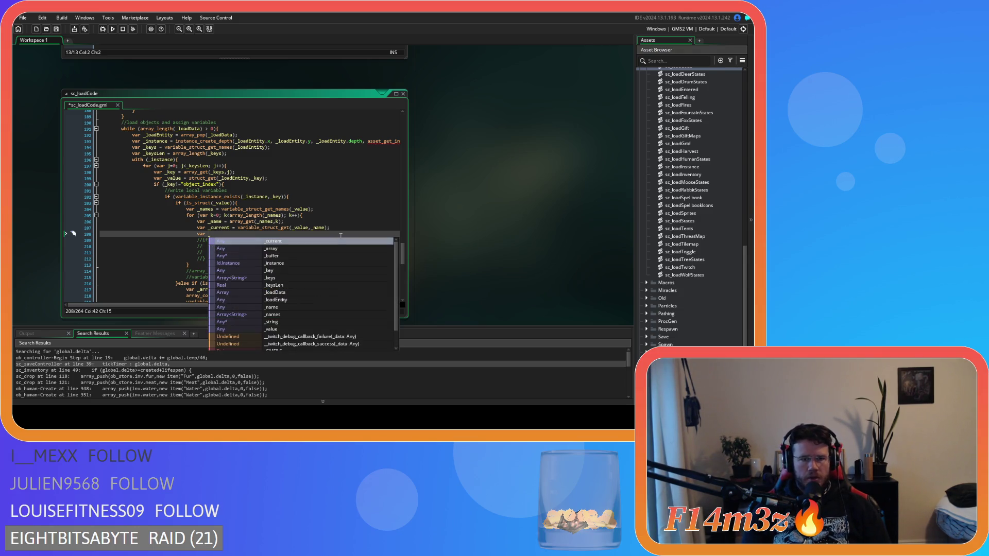
pyautogui.write('= var')
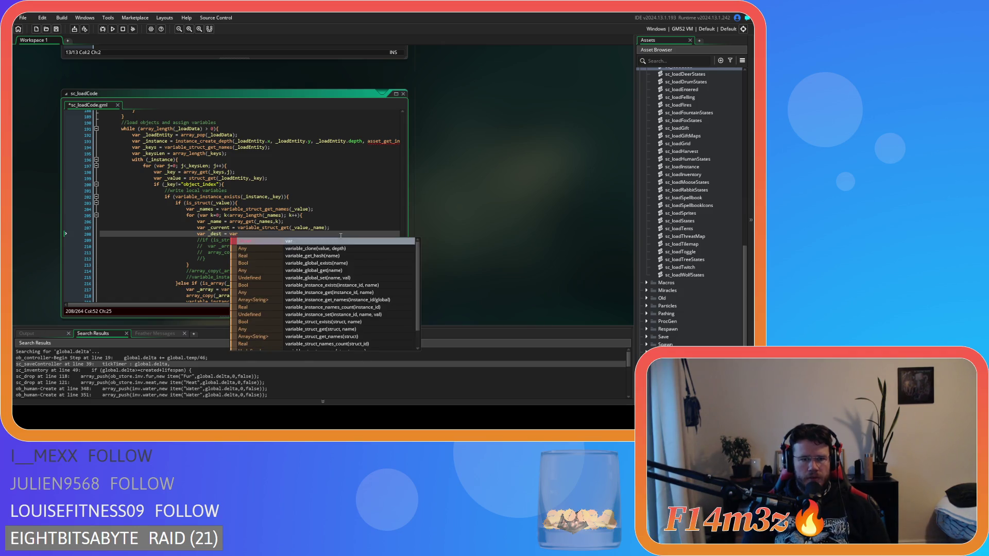
pyautogui.write('iable')
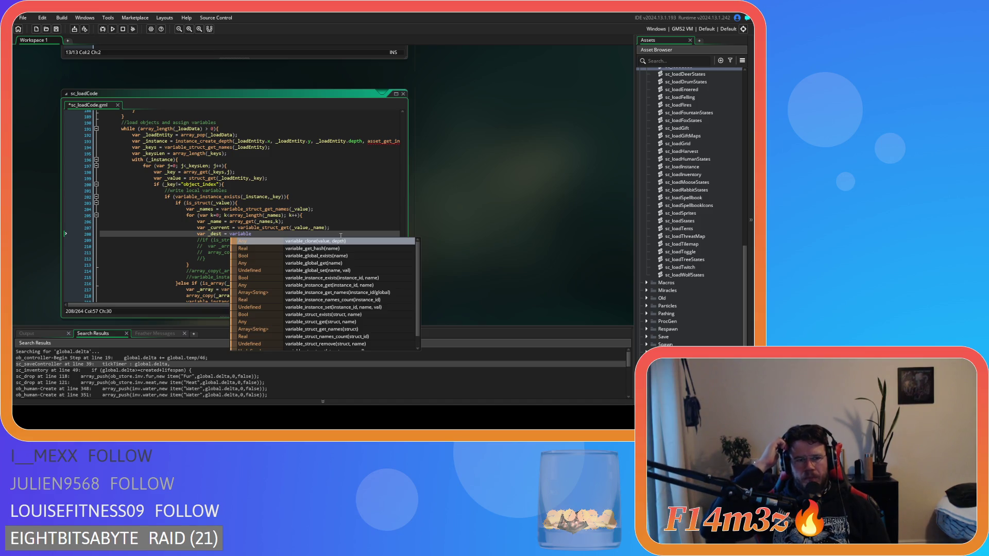
pyautogui.press('Escape')
pyautogui.hotkey('ctrl', 'Left')
pyautogui.hotkey('shift', 'Home')
pyautogui.press('BackSpace')
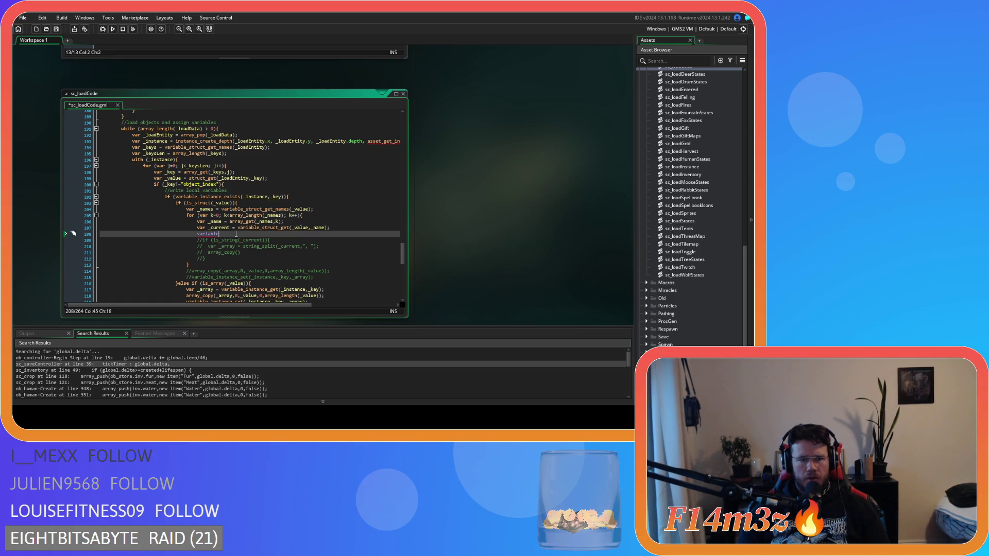
pyautogui.press('End')
pyautogui.write('_struct(')
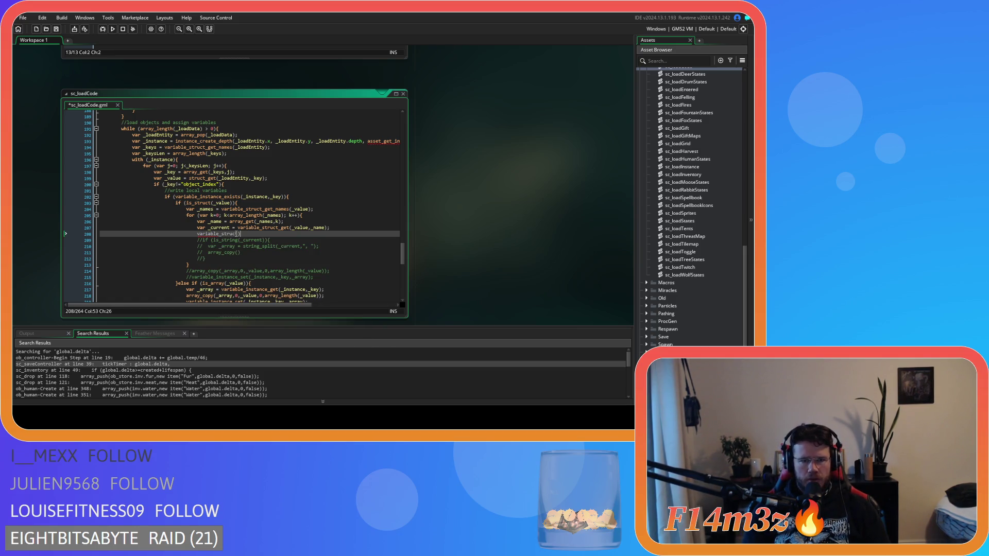
pyautogui.press('BackSpace')
pyautogui.write('_s')
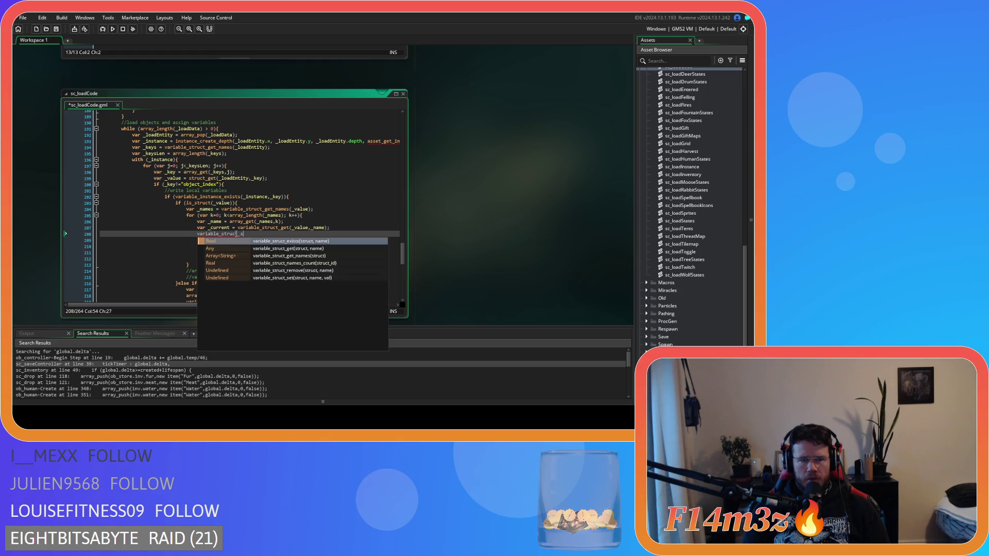
pyautogui.write('et(')
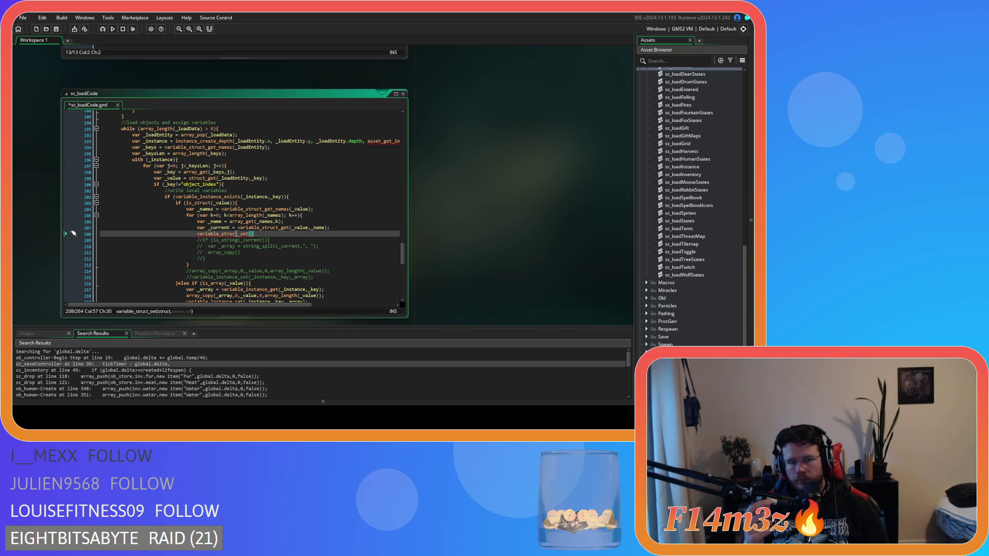
pyautogui.scroll(-1, 235, 234)
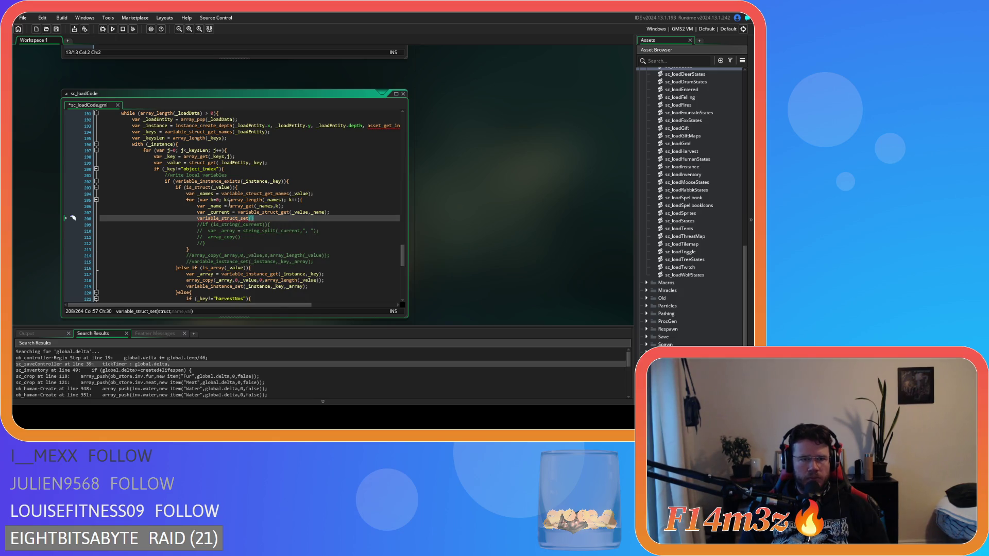
pyautogui.moveTo(199, 162)
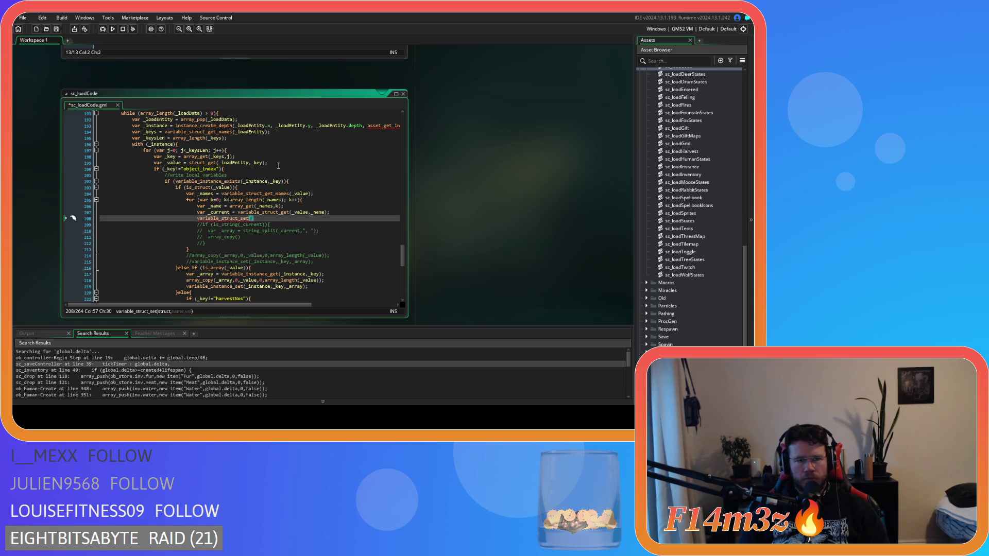
pyautogui.scroll(-3, 279, 165)
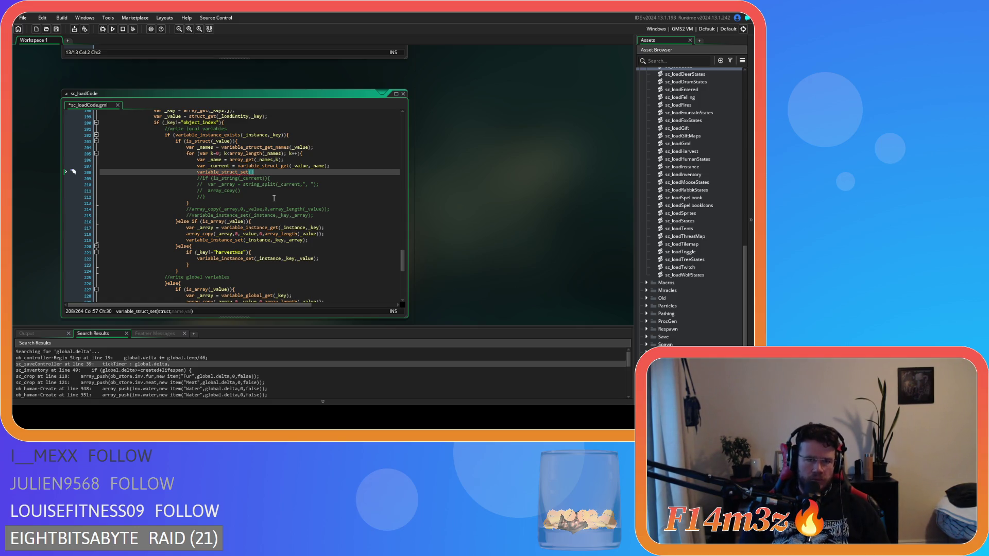
pyautogui.moveTo(240, 173)
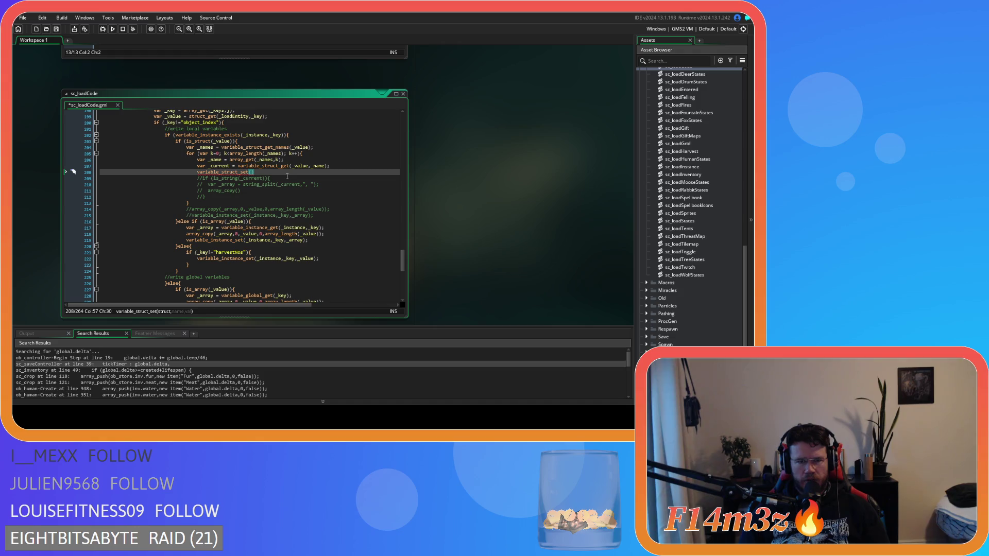
pyautogui.scroll(2, 287, 177)
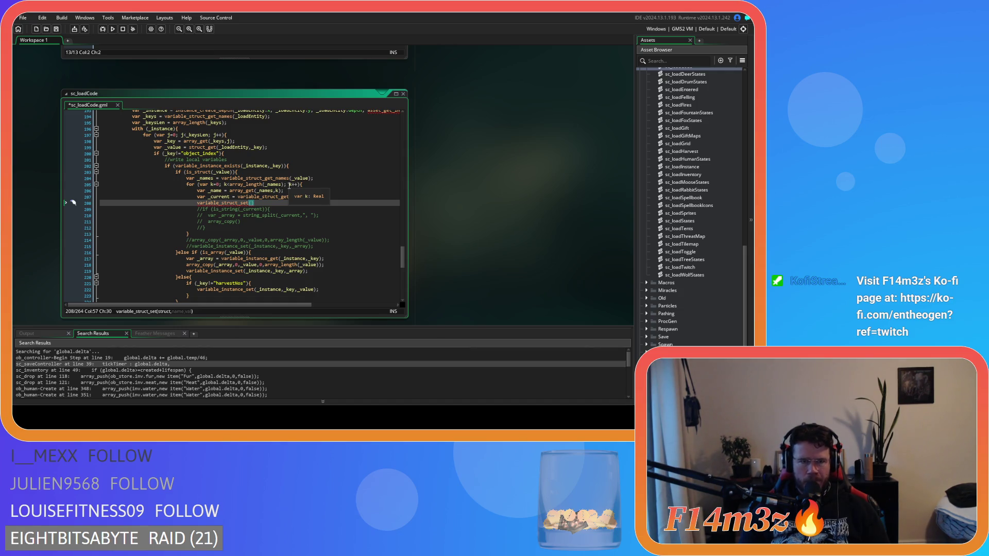
pyautogui.write('_ins')
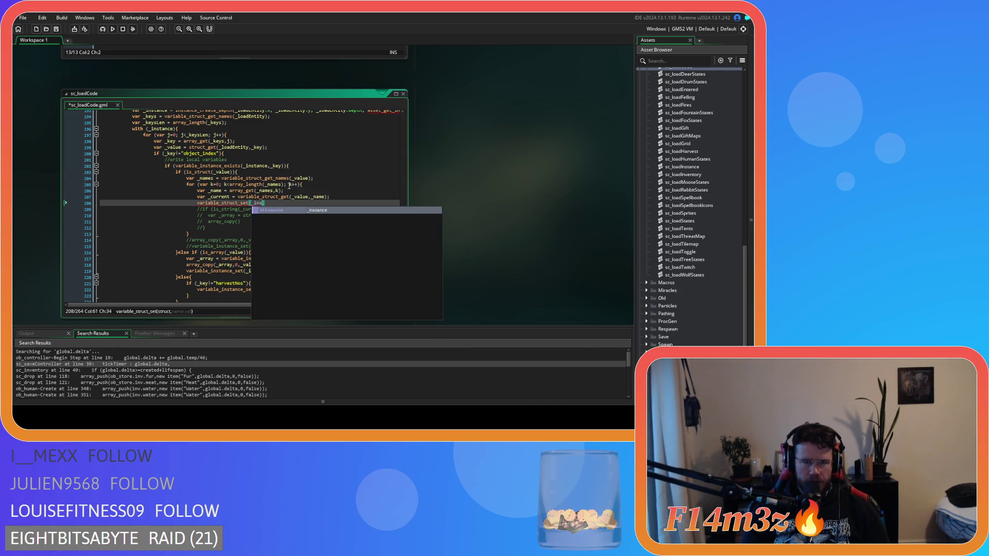
pyautogui.write('tance')
pyautogui.write(',_key')
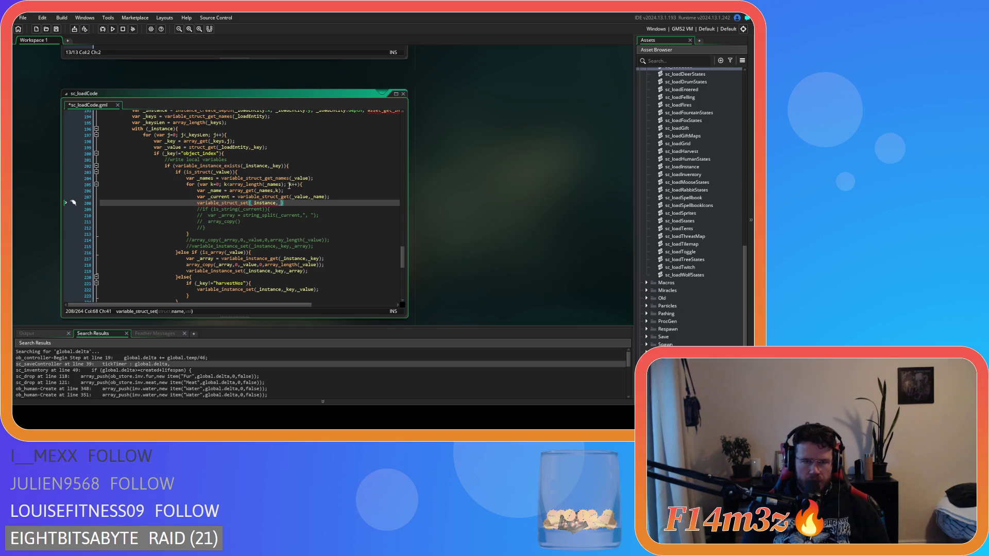
pyautogui.write(',')
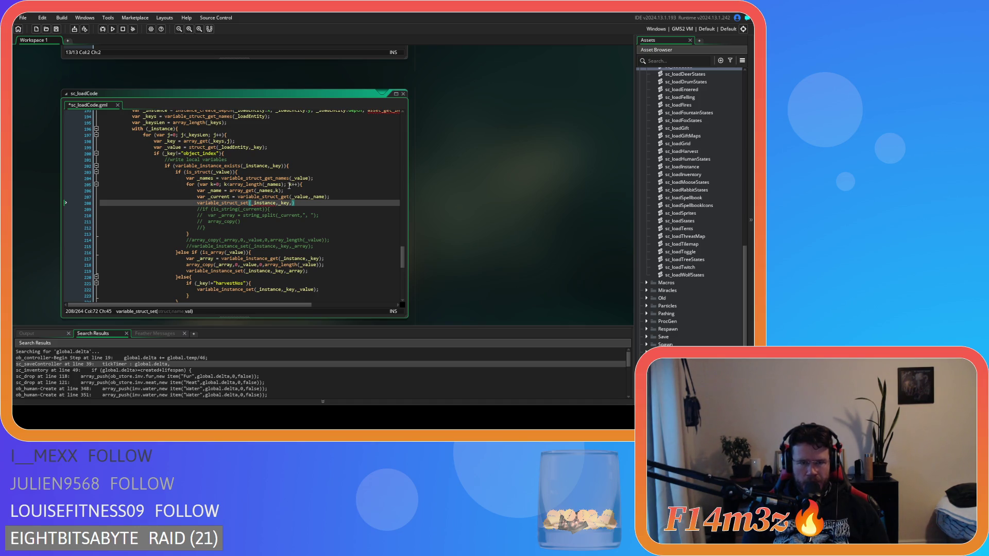
pyautogui.press('Left')
pyautogui.press('Left')
pyautogui.press('Left')
pyautogui.press('Left')
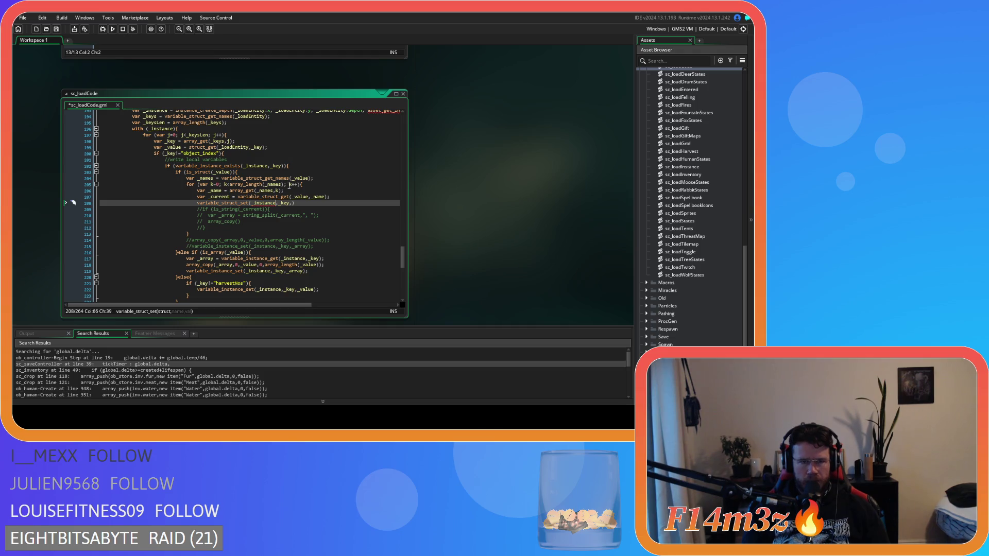
pyautogui.press('Right')
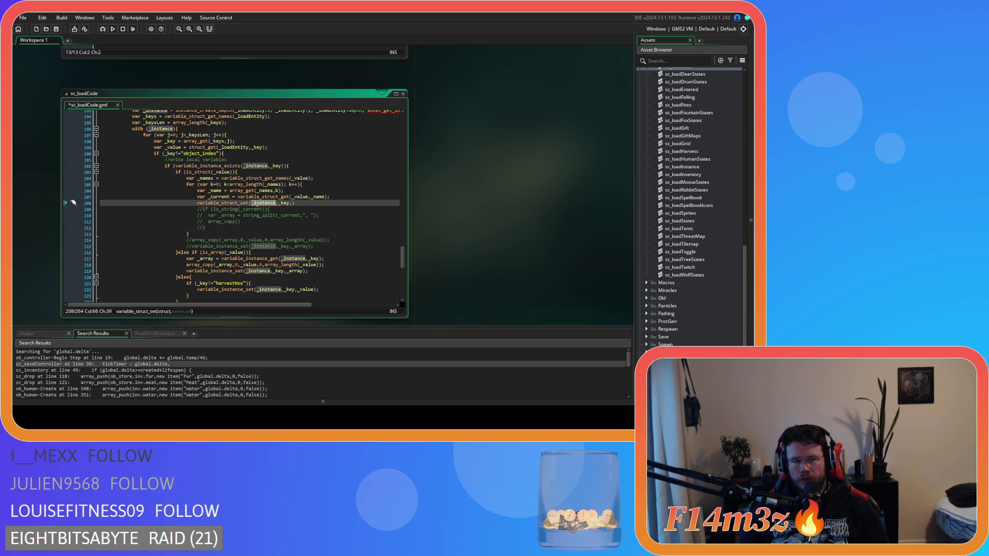
pyautogui.scroll(-4, 257, 204)
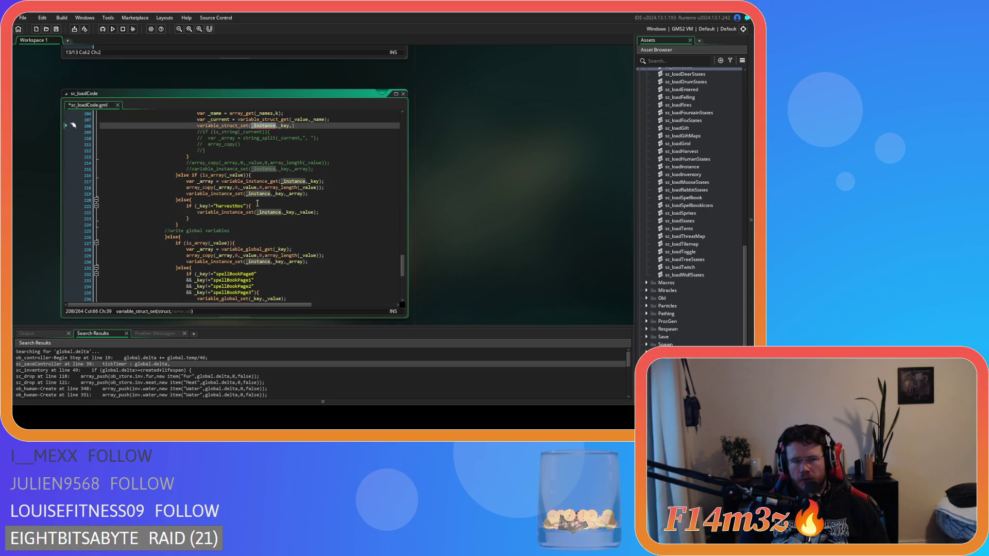
pyautogui.scroll(-3, 257, 203)
pyautogui.scroll(5, 257, 203)
pyautogui.scroll(1, 257, 204)
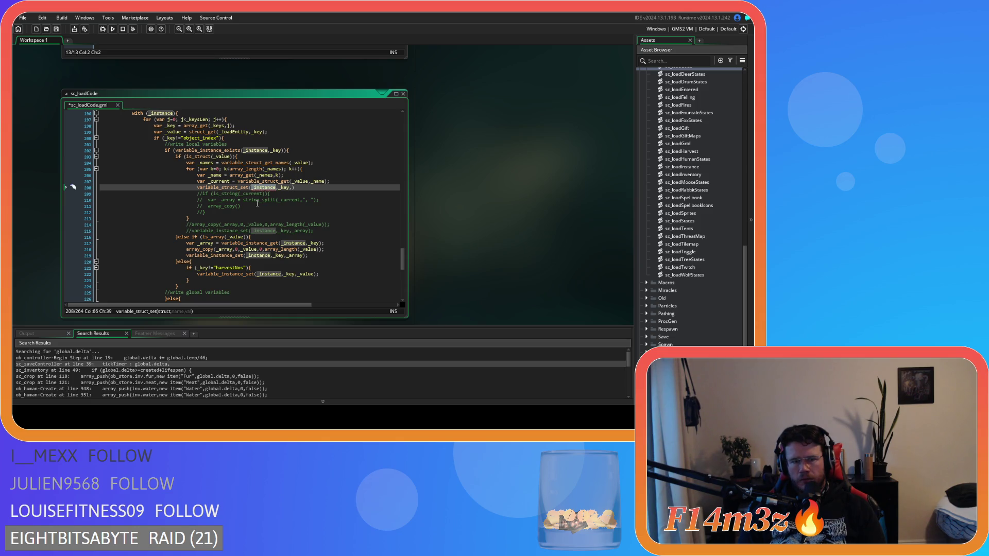
# Step: Fill the line 208 variable_struct_set arguments with _key, _name and _current
pyautogui.click(278, 255)
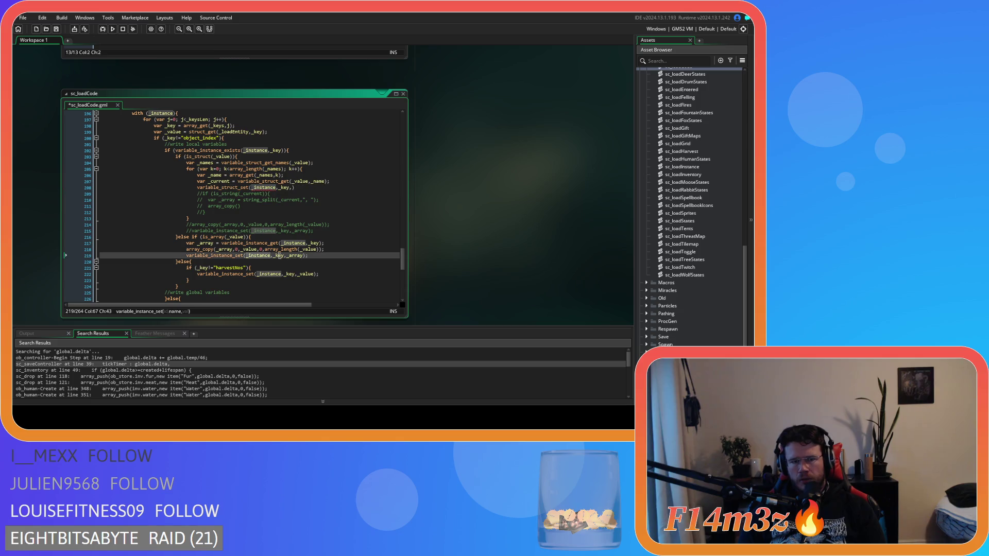
pyautogui.click(275, 188)
pyautogui.press('BackSpace')
pyautogui.press('BackSpace')
pyautogui.press('BackSpace')
pyautogui.write('_key')
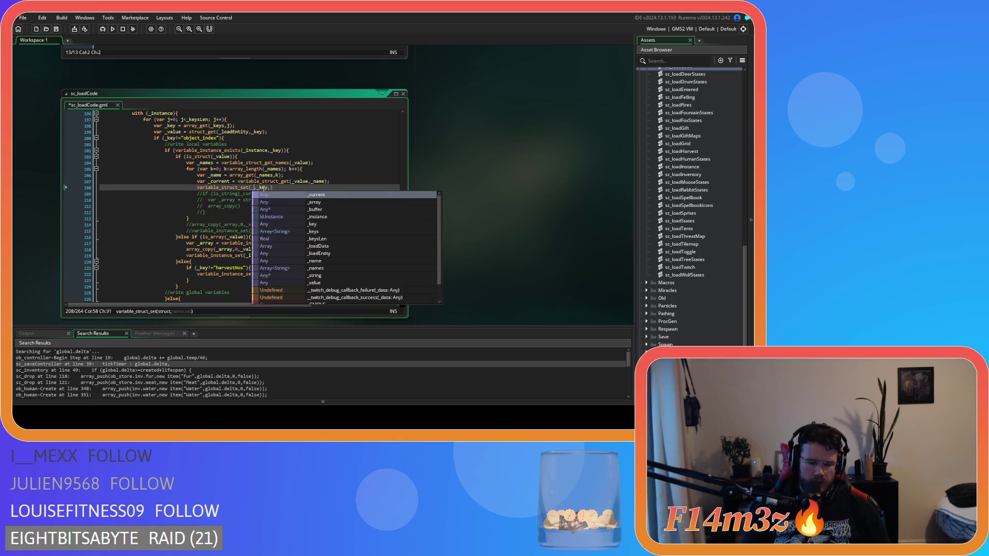
pyautogui.press('Escape')
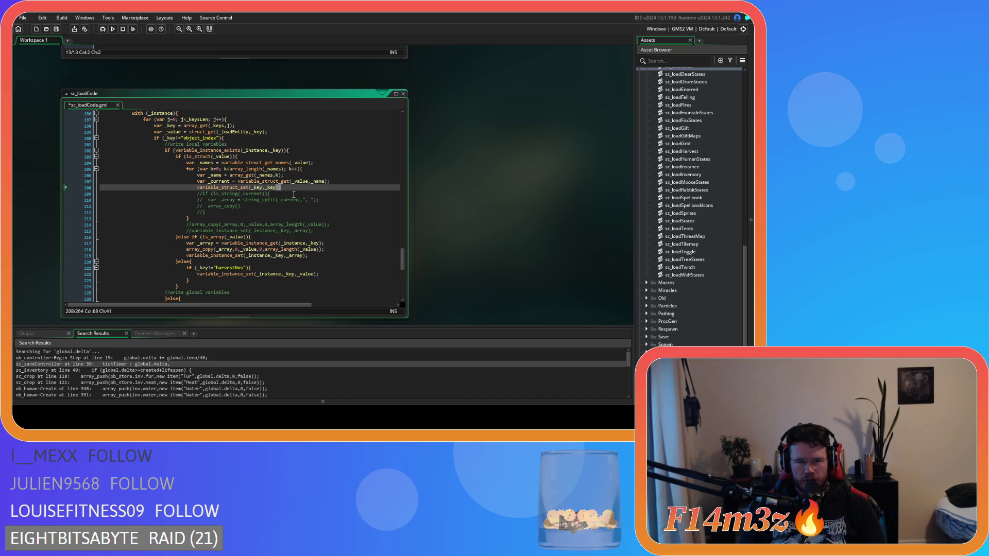
pyautogui.doubleClick(270, 188)
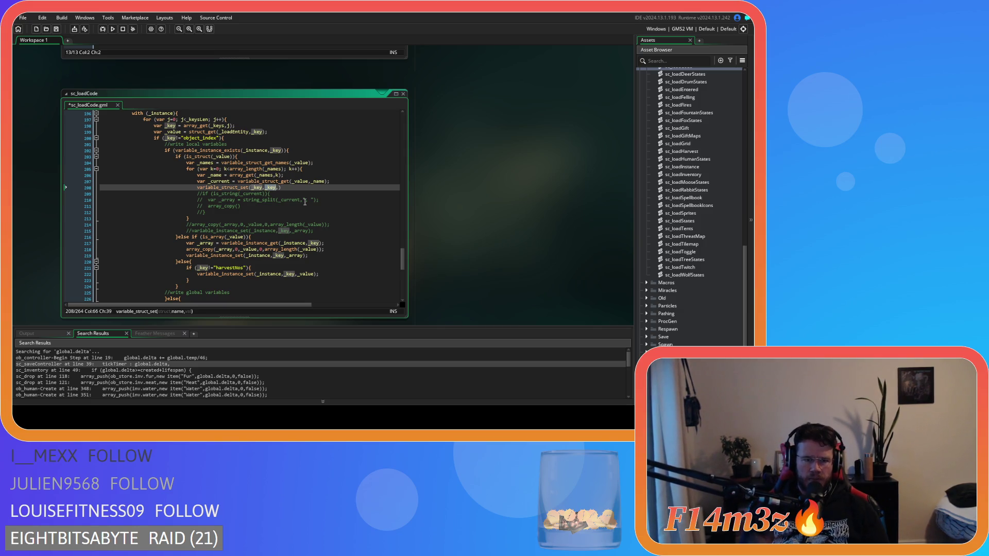
pyautogui.write('_name')
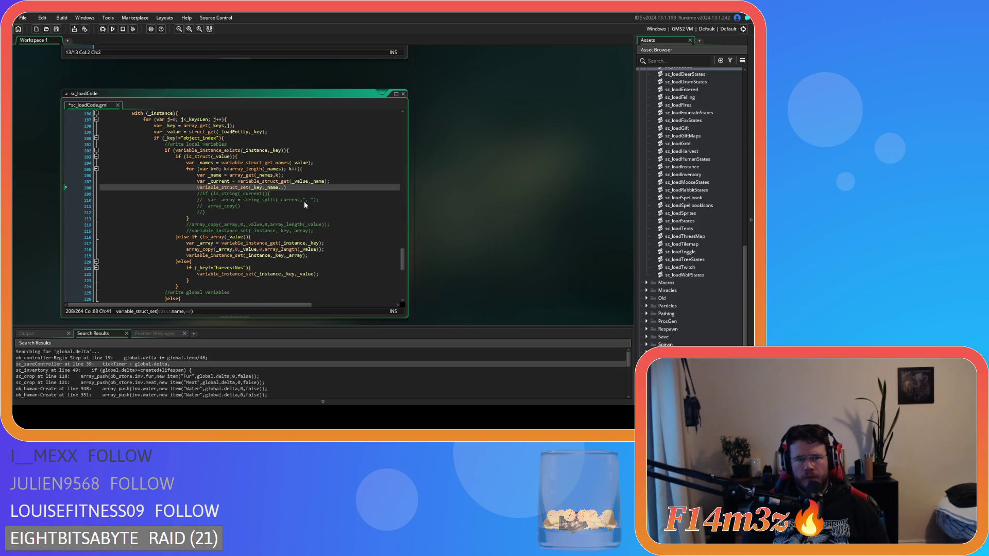
pyautogui.press('Right')
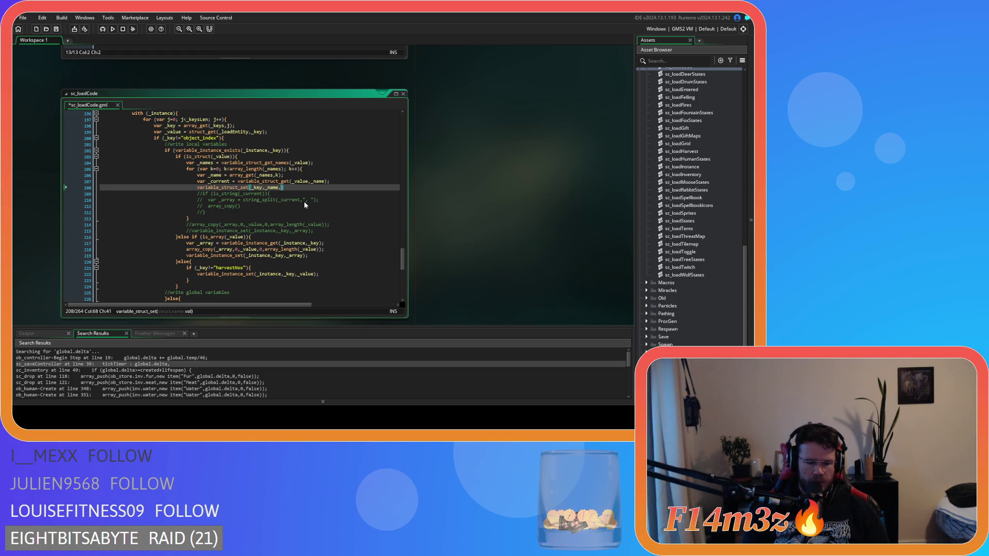
pyautogui.write('_curre')
pyautogui.press('Return')
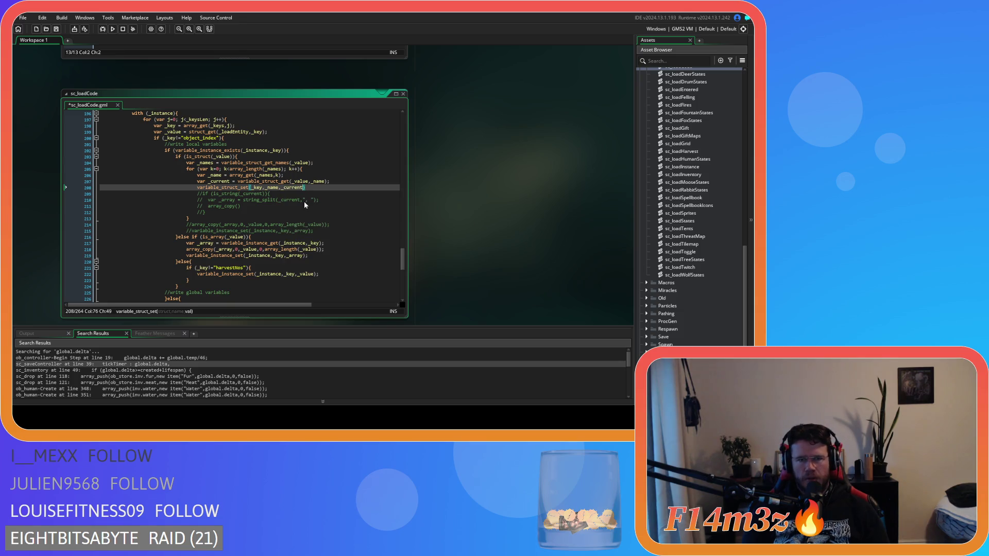
pyautogui.press('Right')
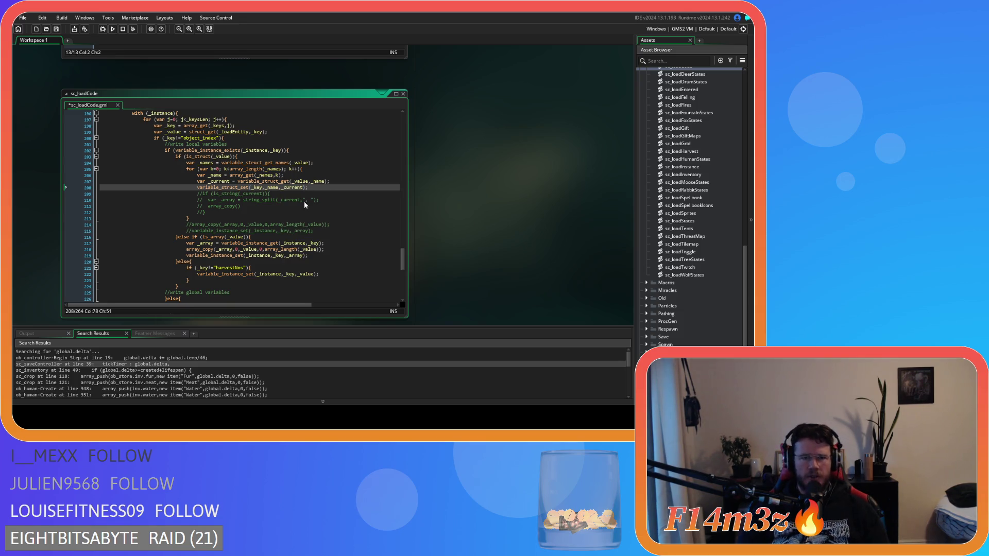
# Step: Review the _name, variable_struct_get and variable_struct_set arguments on lines 206–208
pyautogui.click(324, 177)
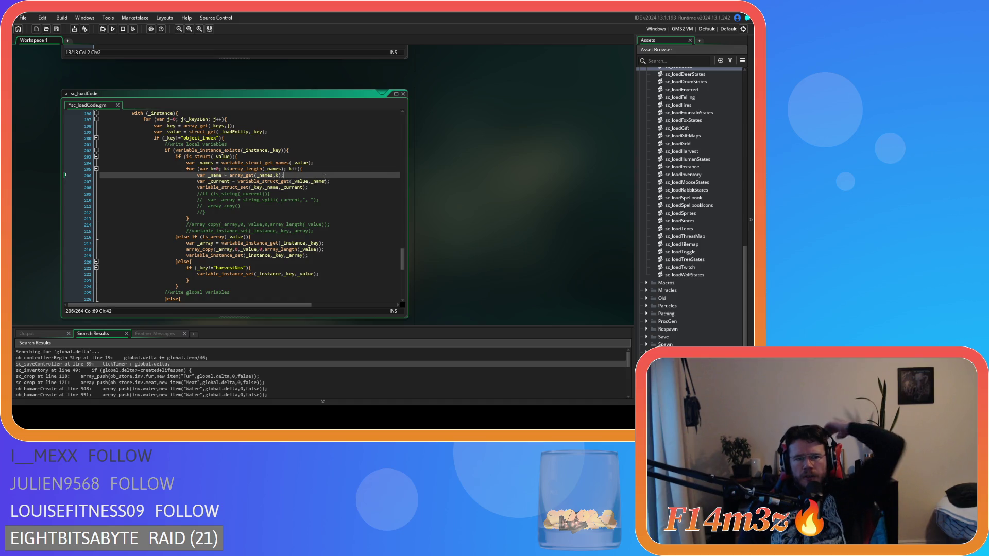
pyautogui.moveTo(249, 165)
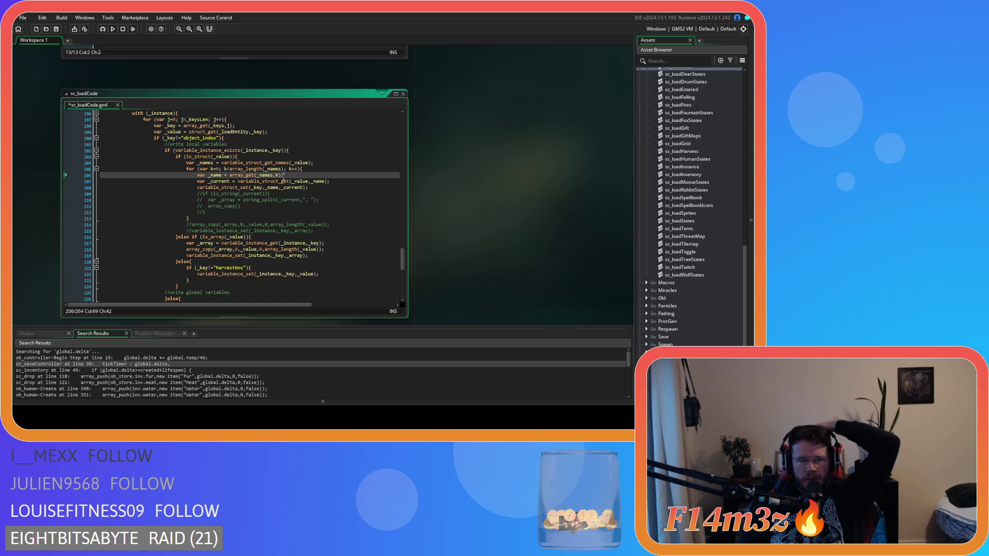
pyautogui.moveTo(282, 181)
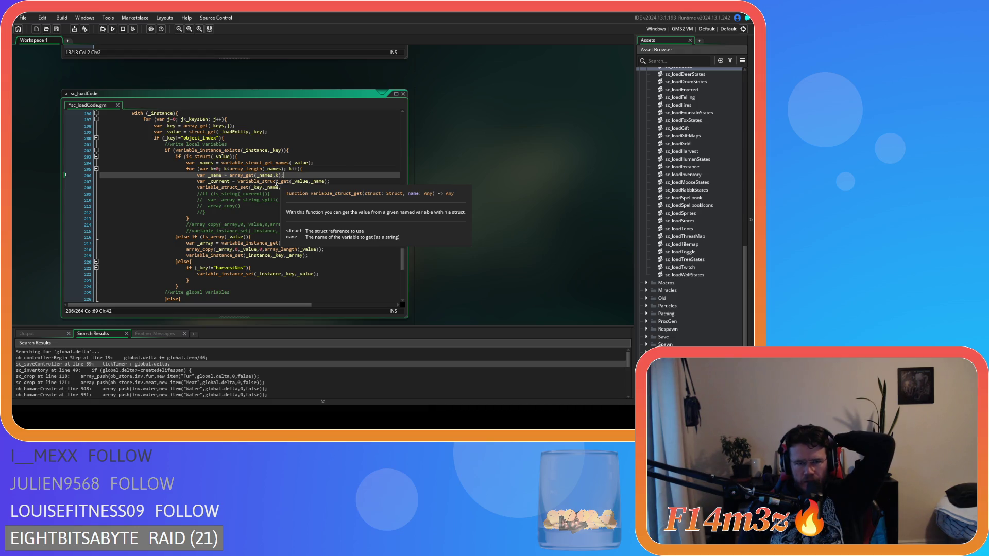
pyautogui.click(322, 182)
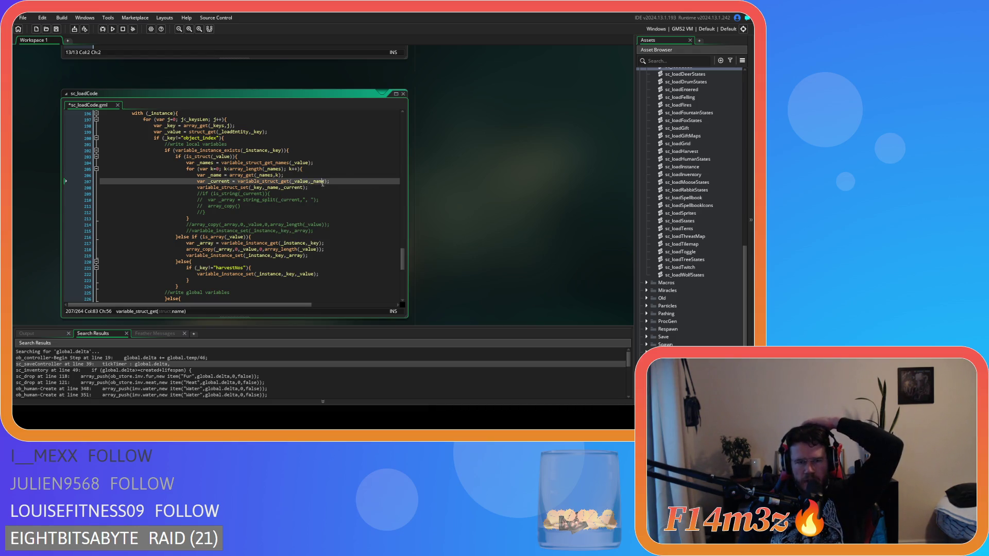
pyautogui.click(294, 182)
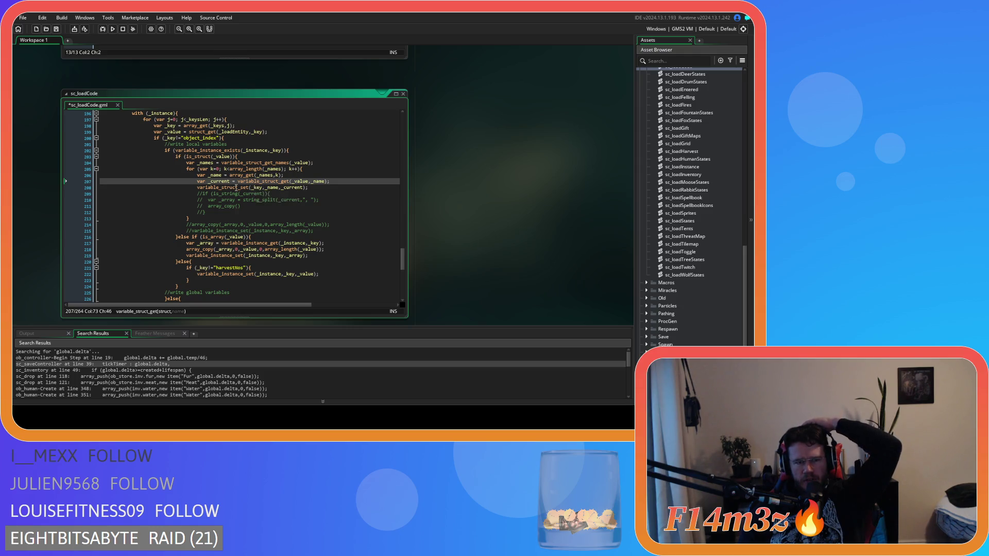
pyautogui.moveTo(236, 189)
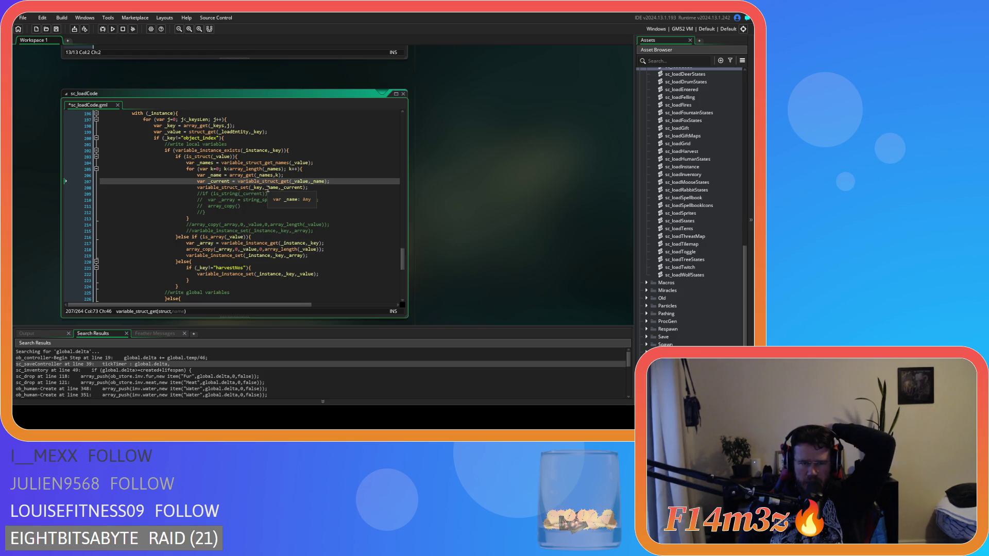
pyautogui.click(267, 189)
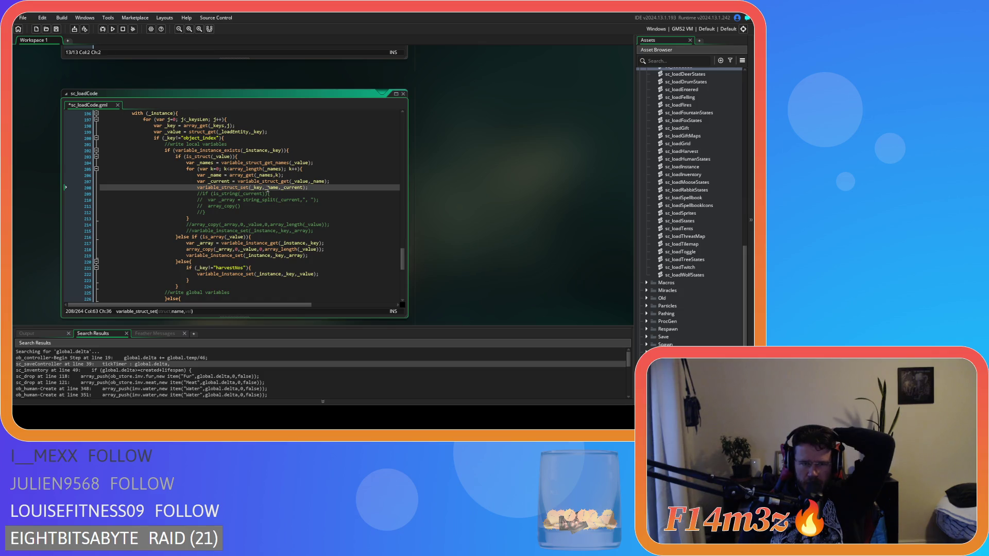
pyautogui.press('Left')
pyautogui.press('Left')
pyautogui.press('Left')
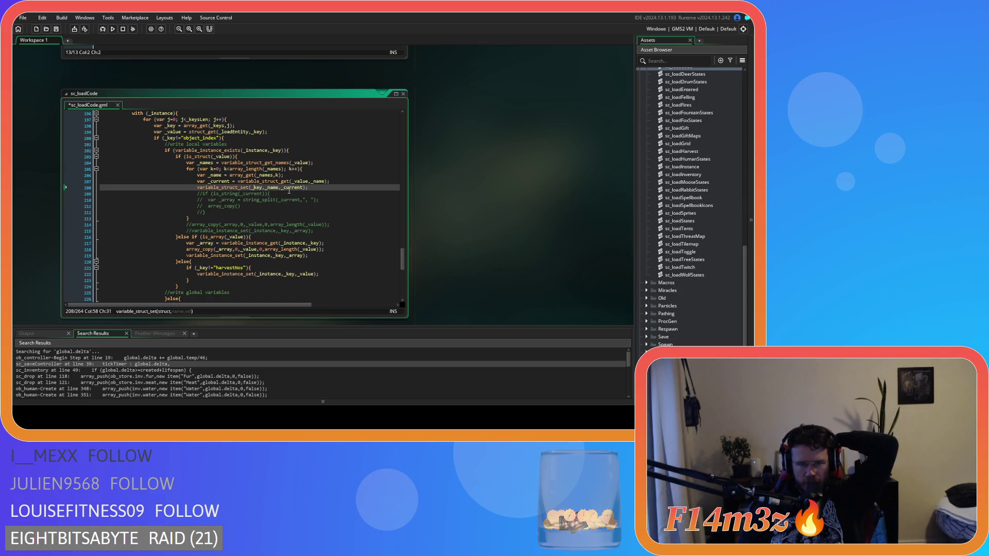
pyautogui.click(289, 188)
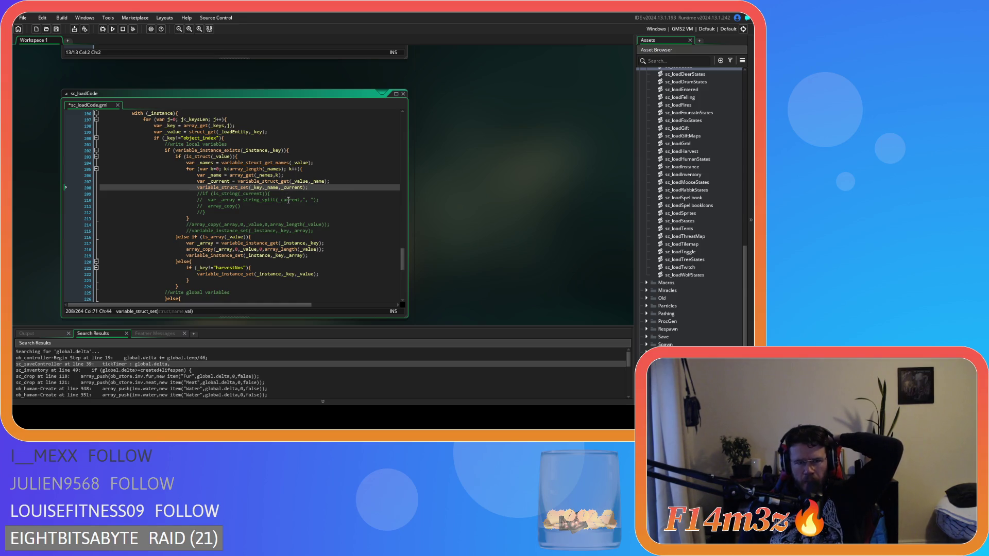
pyautogui.click(219, 212)
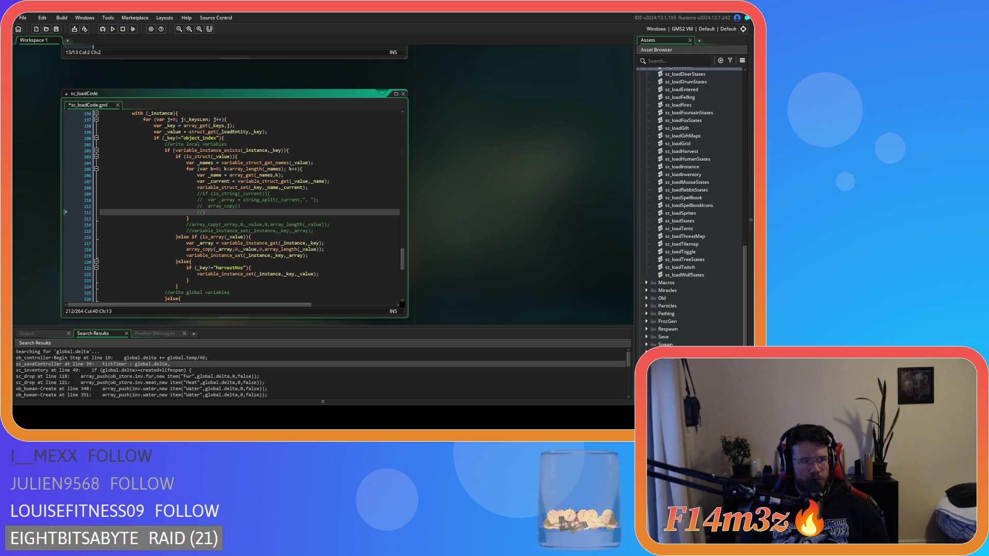
# Step: Add an && string_pos() condition to the is_string check, picked from autocomplete
pyautogui.write('&& string')
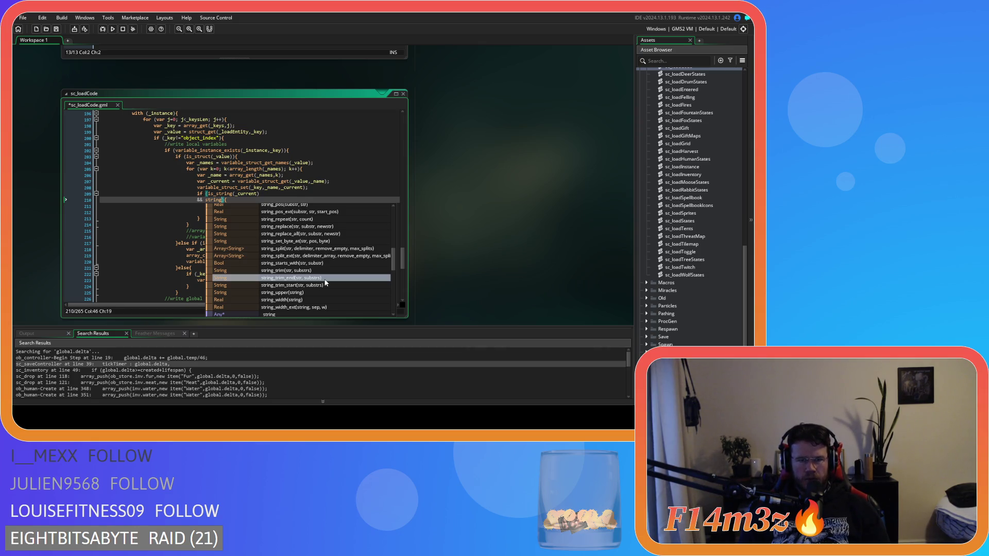
pyautogui.scroll(1, 325, 283)
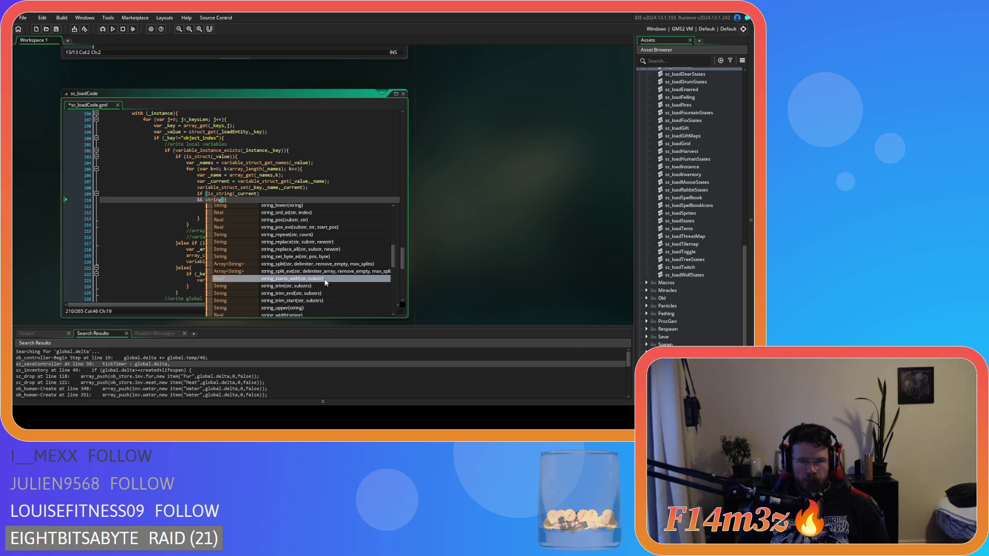
pyautogui.scroll(1, 325, 282)
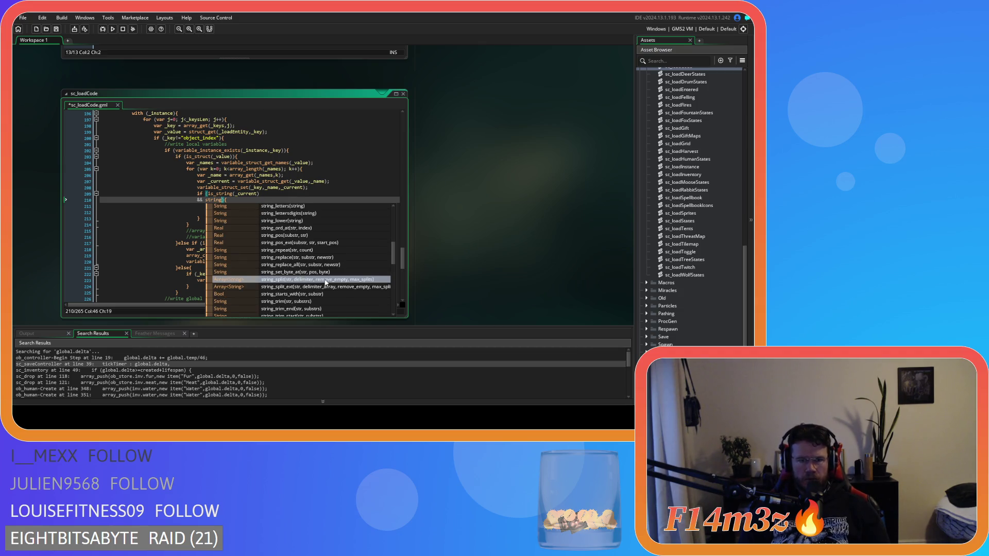
pyautogui.scroll(1, 326, 283)
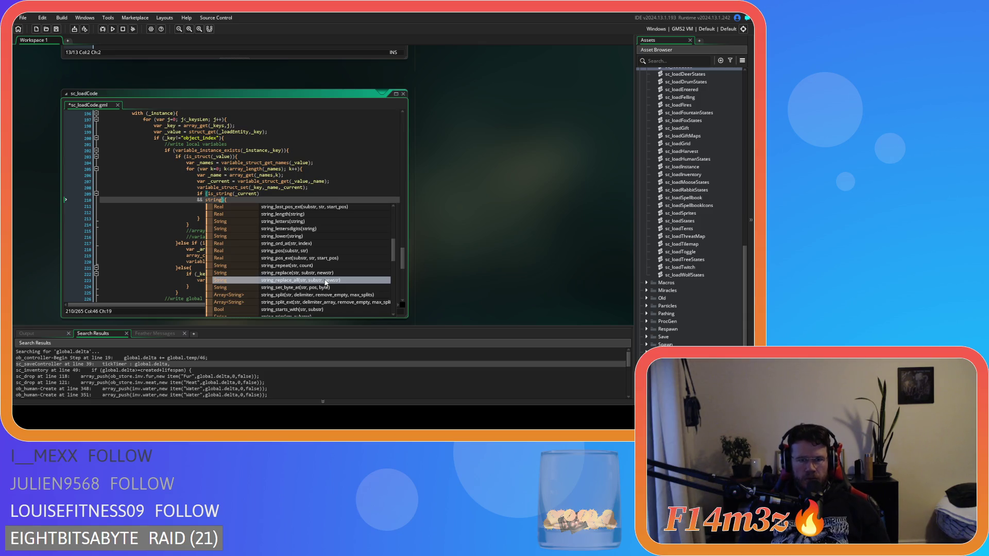
pyautogui.click(317, 251)
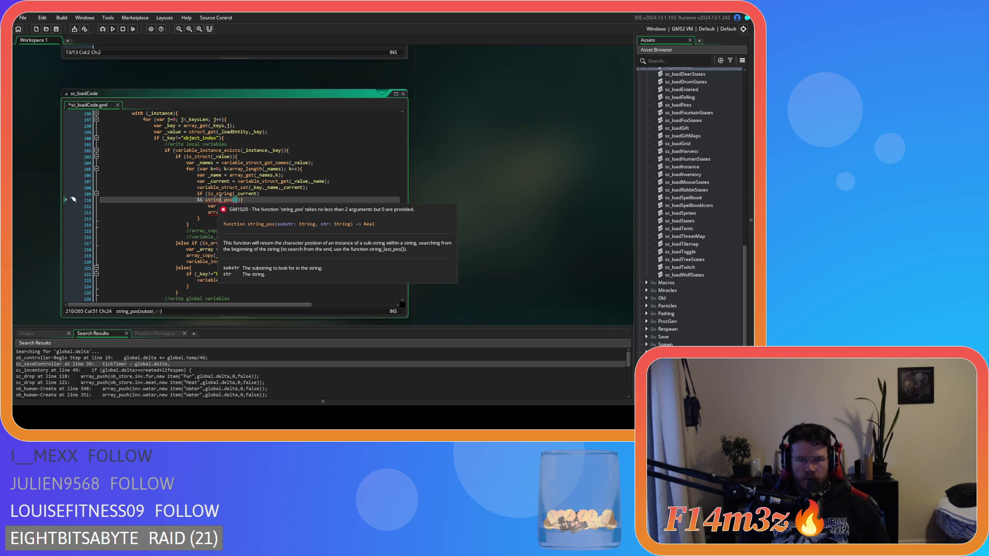
pyautogui.click(220, 199)
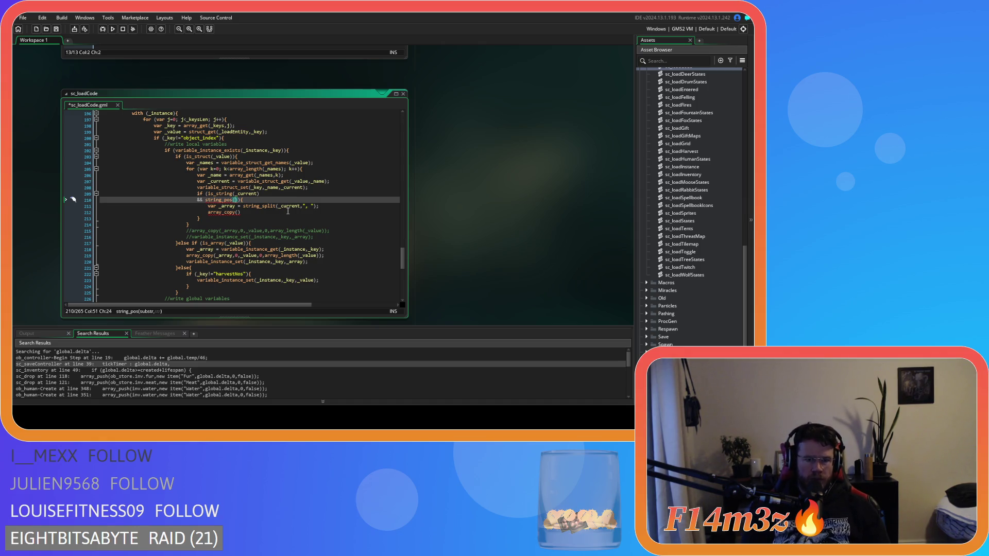
# Step: Complete the line 210 condition as string_pos(", ",_current)!=0
pyautogui.write('",')
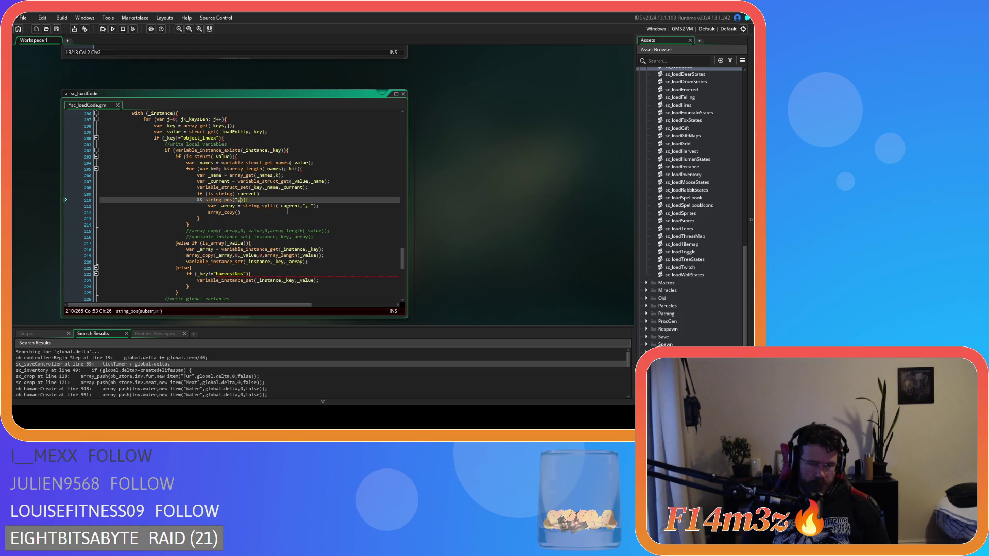
pyautogui.write(' ",')
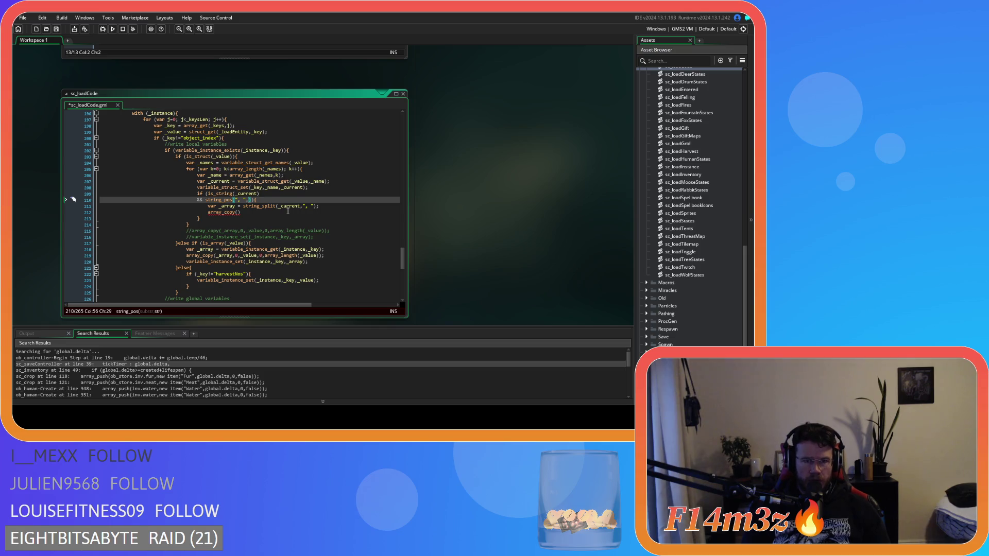
pyautogui.write('_current')
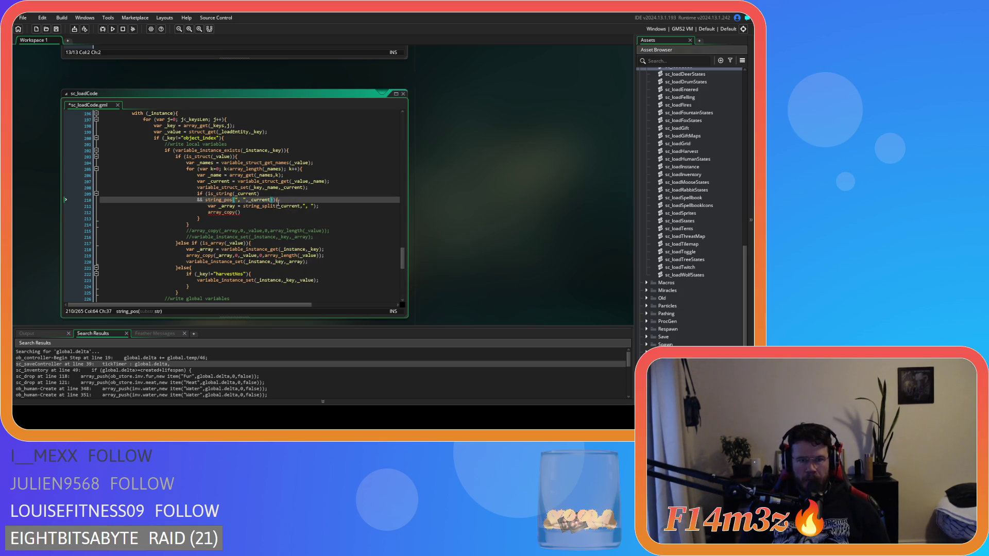
pyautogui.write(')')
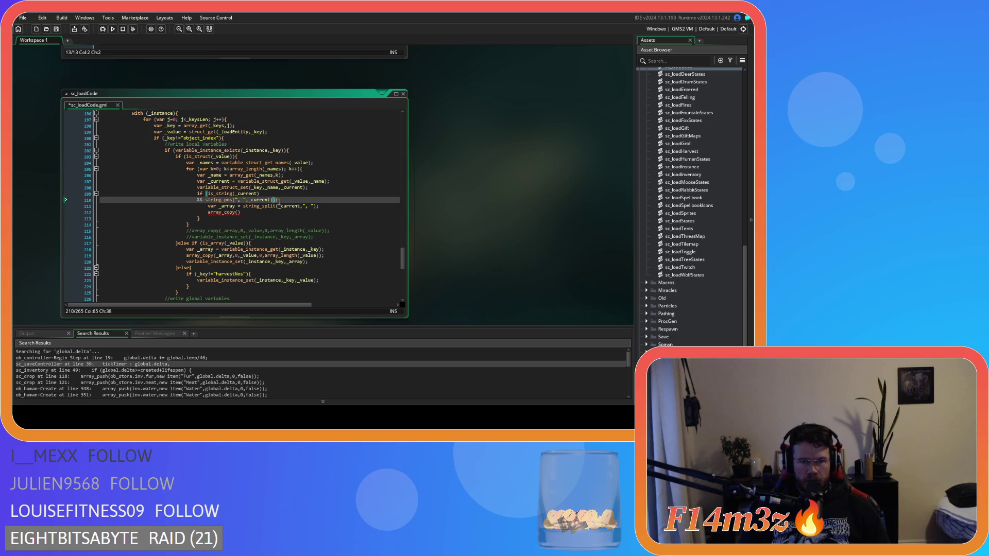
pyautogui.write('!=0')
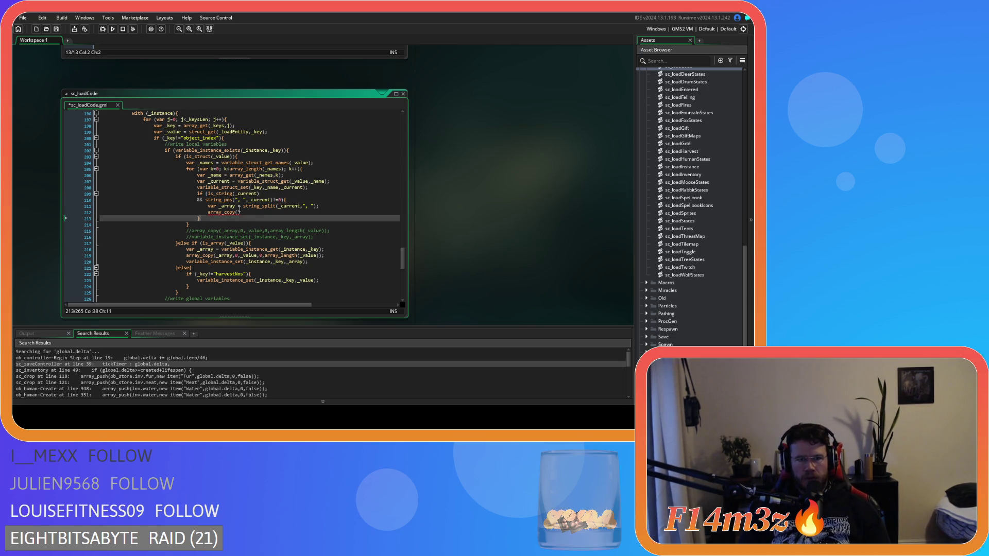
pyautogui.click(241, 200)
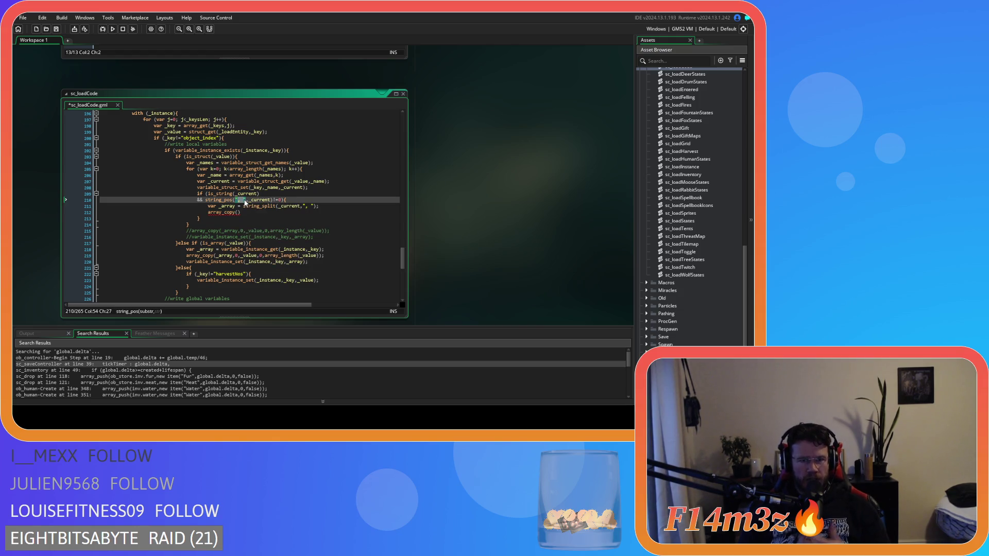
# Step: Review the empty array_copy call and the variable_struct_set call on line 208
pyautogui.click(295, 214)
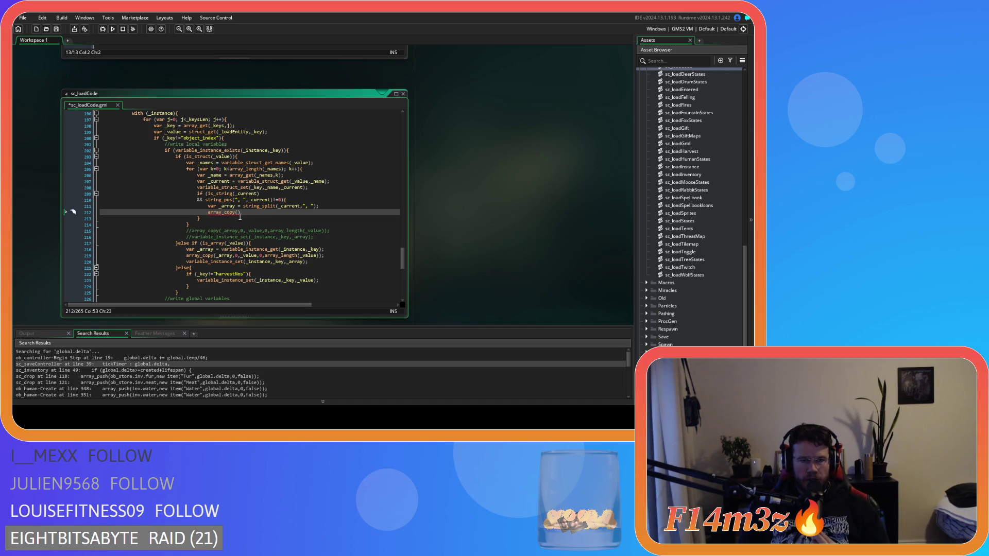
pyautogui.moveTo(239, 216)
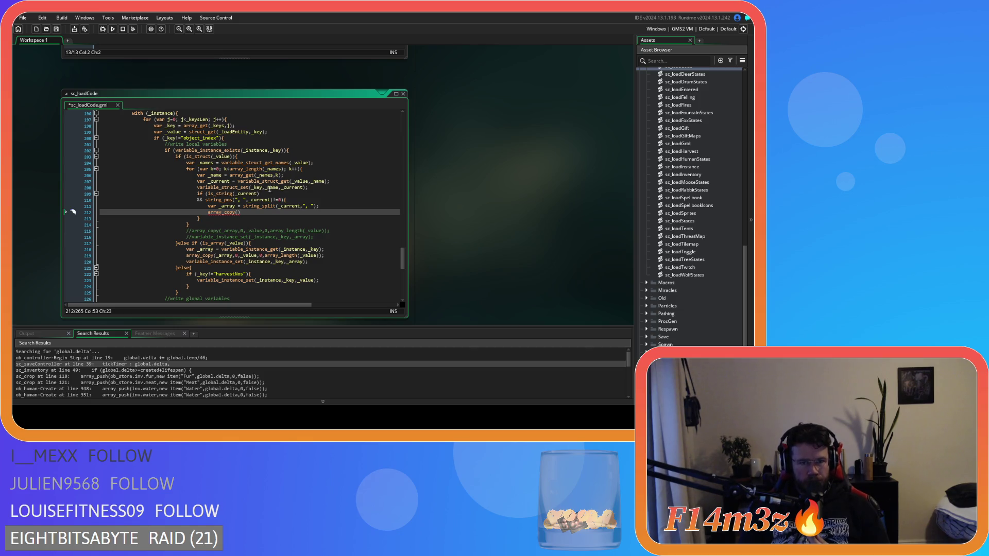
pyautogui.moveTo(237, 188)
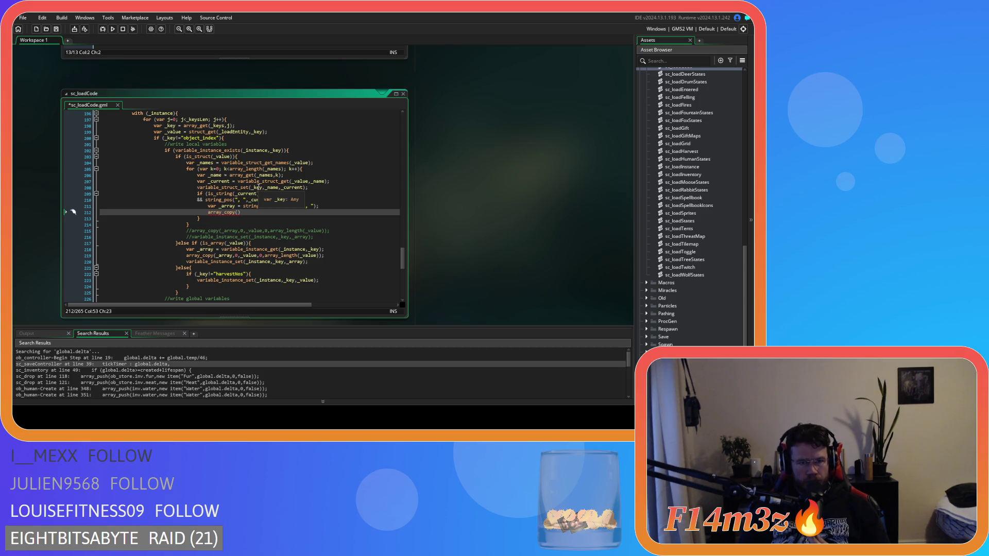
pyautogui.click(258, 188)
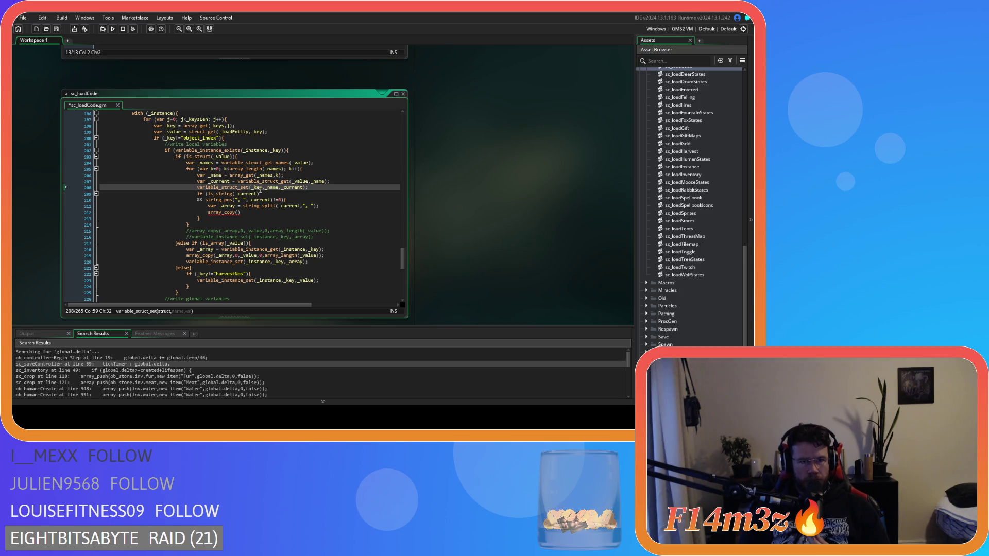
pyautogui.click(244, 214)
pyautogui.press('Left')
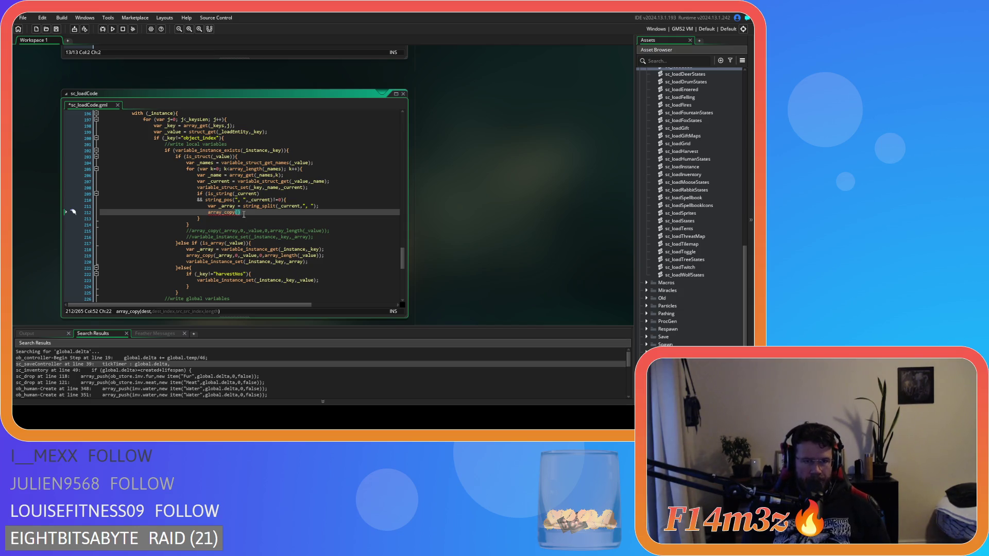
# Step: Insert and then remove a variable_struct_get call inside array_copy
pyautogui.write('variable_')
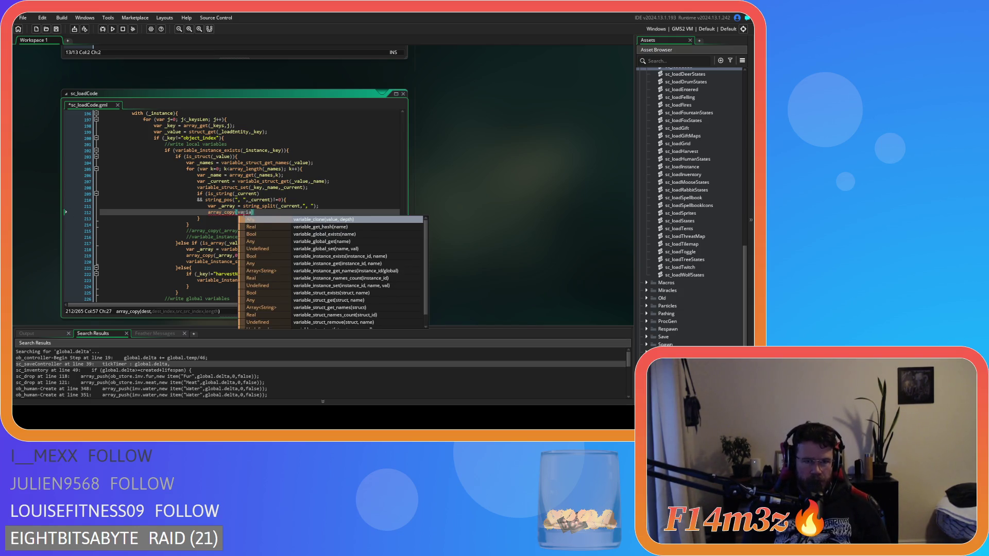
pyautogui.write('struct_get')
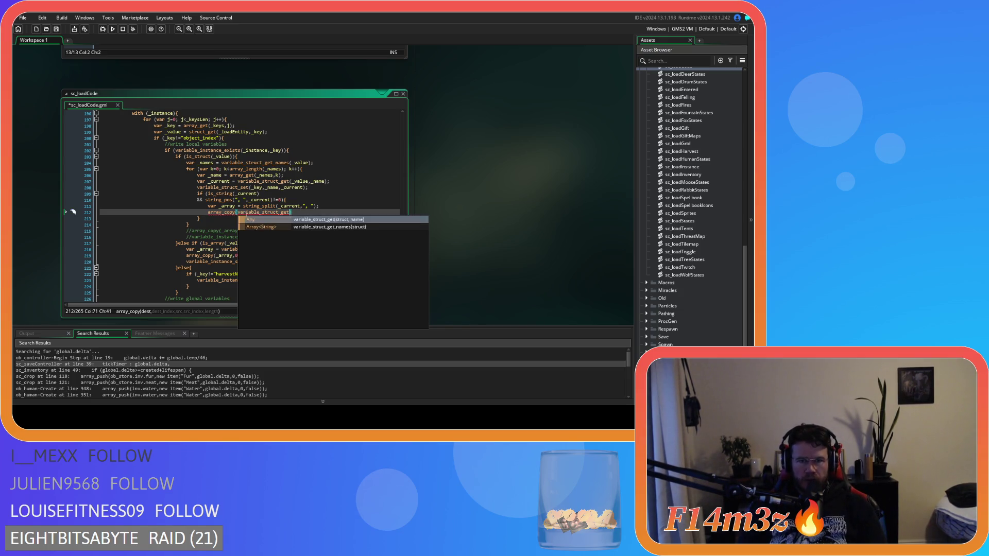
pyautogui.click(288, 219)
pyautogui.moveTo(296, 213); pyautogui.dragTo(238, 213)
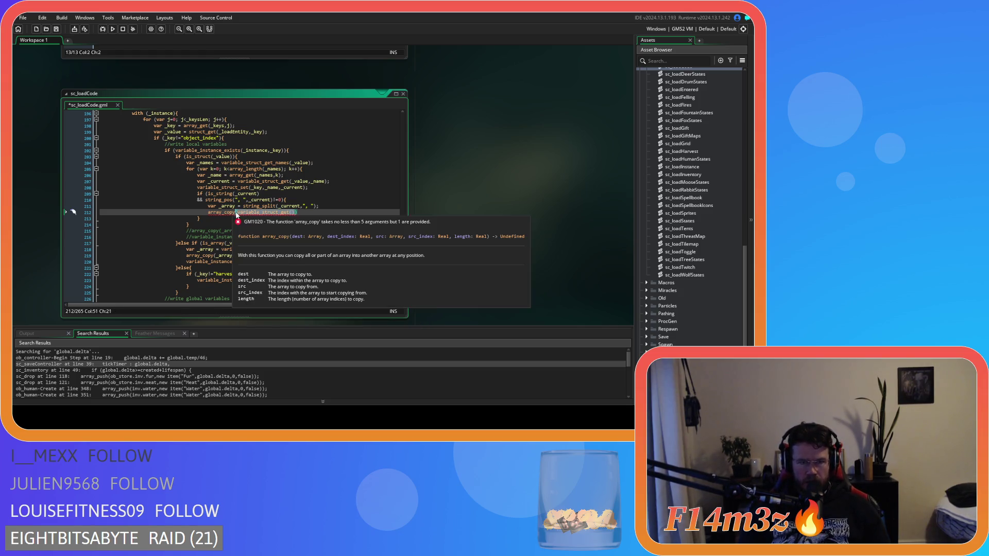
pyautogui.press('BackSpace')
# Step: Add an empty line after line 211 and select the _array name for renaming
pyautogui.click(328, 205)
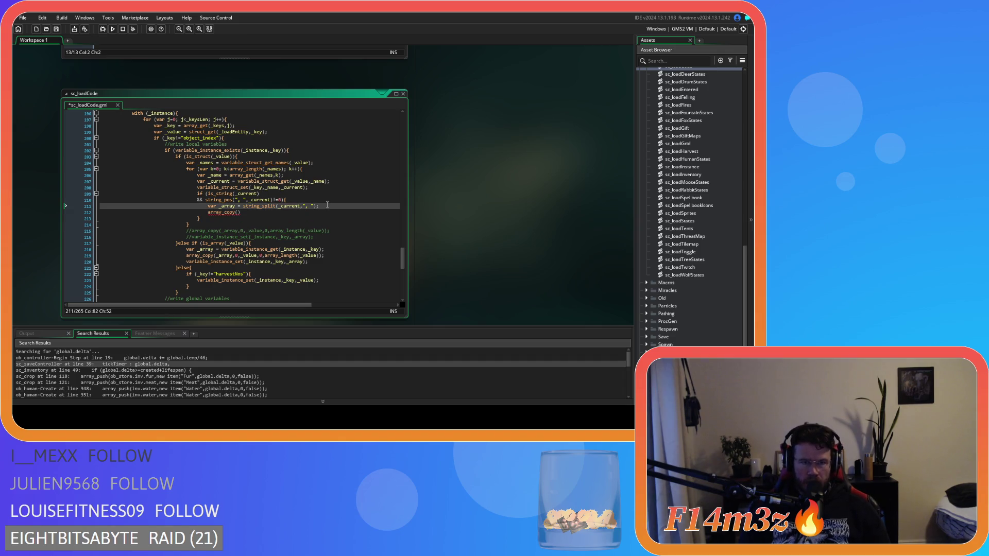
pyautogui.press('Return')
pyautogui.click(228, 206)
pyautogui.moveTo(228, 206); pyautogui.dragTo(238, 207)
# Step: Rename _array to _src and add var _dest = variable_struct_get(_key,_name,_current); on line 212
pyautogui.write('src')
pyautogui.click(232, 213)
pyautogui.write('ar ')
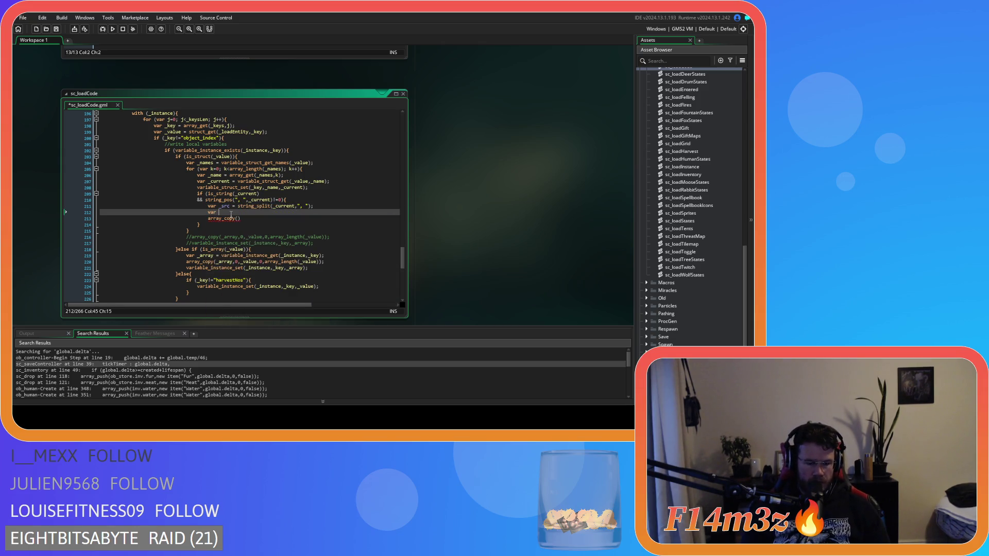
pyautogui.write('_dest = variable_struct_get()')
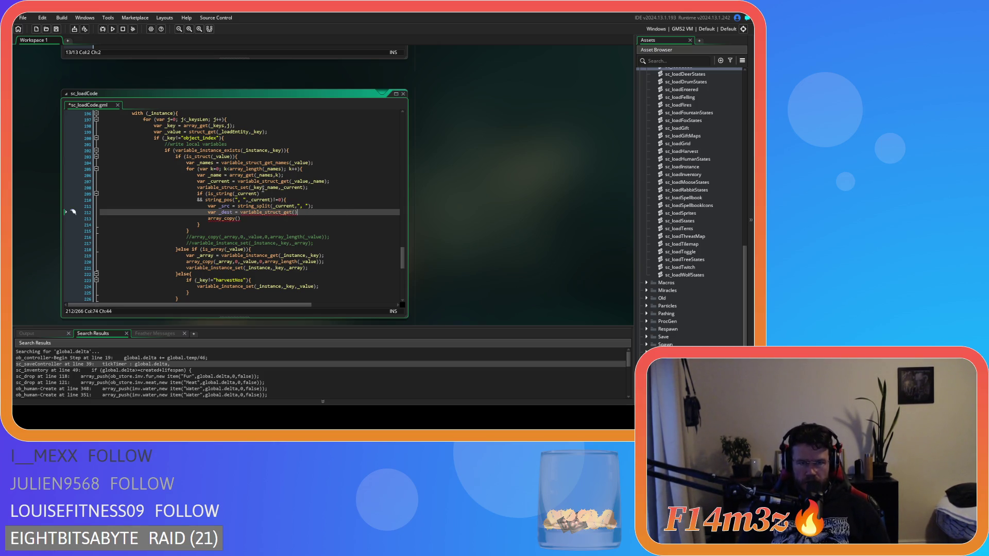
pyautogui.click(302, 188)
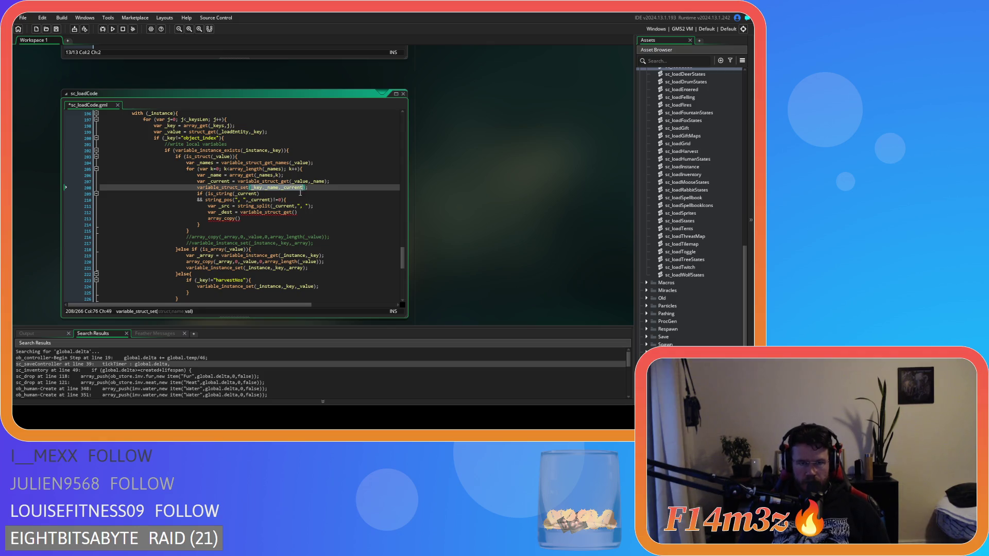
pyautogui.click(294, 212)
pyautogui.write('_key,_name,_current')
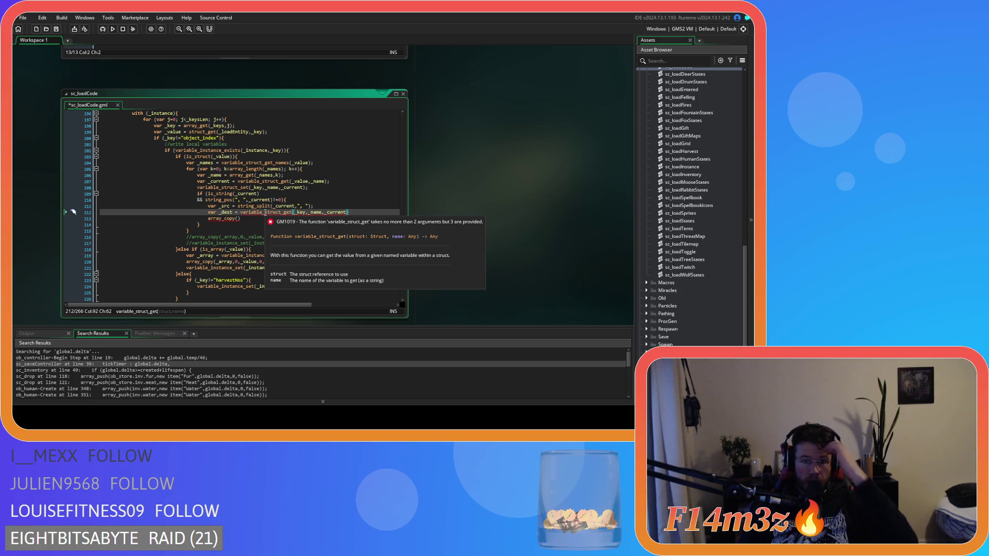
pyautogui.click(377, 213)
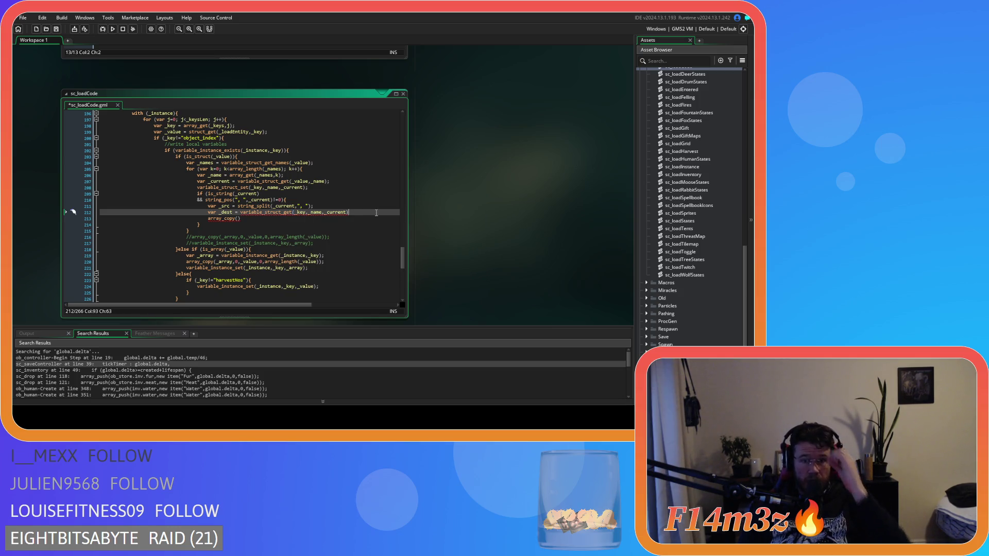
pyautogui.write(';')
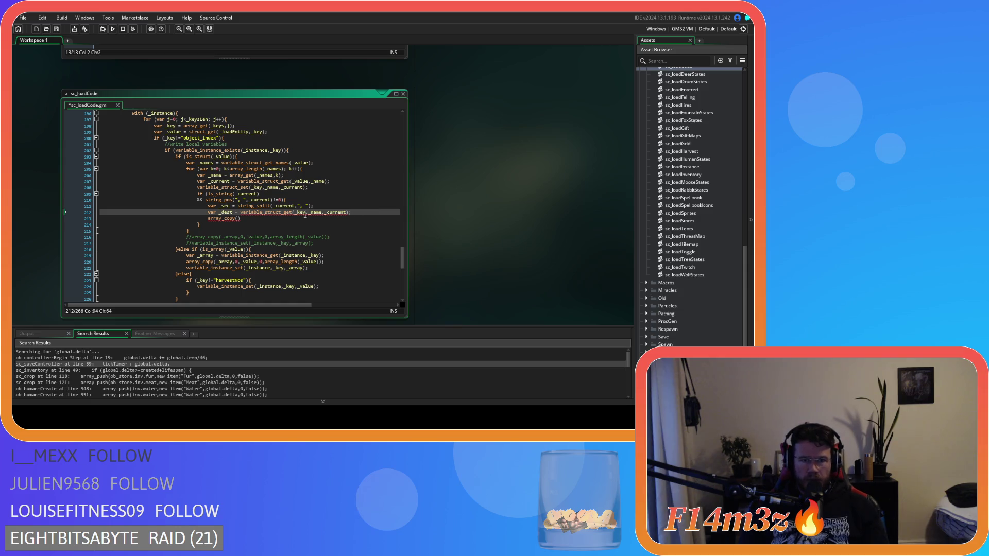
# Step: Remove the extra _current argument so the call reads variable_struct_get(_key,_name)
pyautogui.click(297, 212)
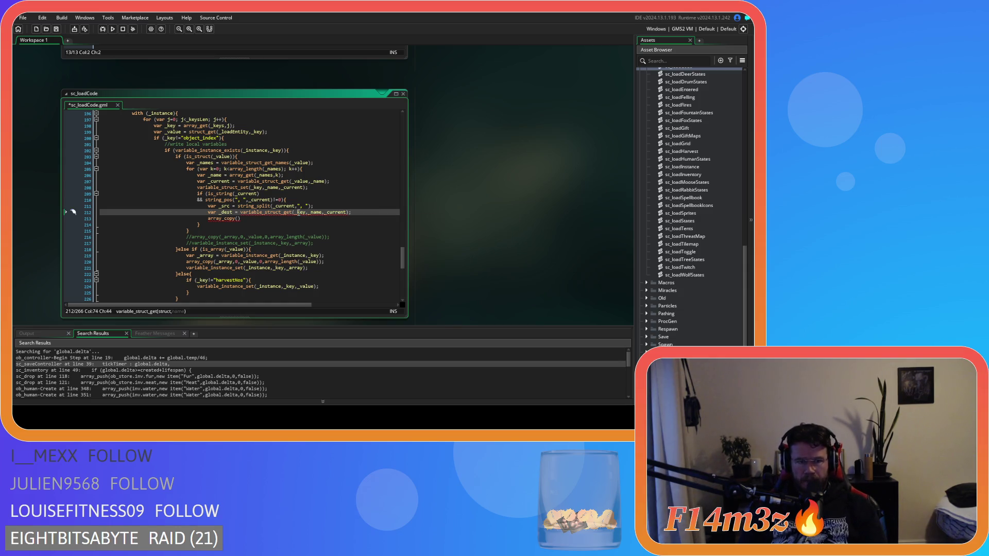
pyautogui.click(325, 213)
pyautogui.moveTo(350, 213); pyautogui.dragTo(324, 212)
pyautogui.press('BackSpace')
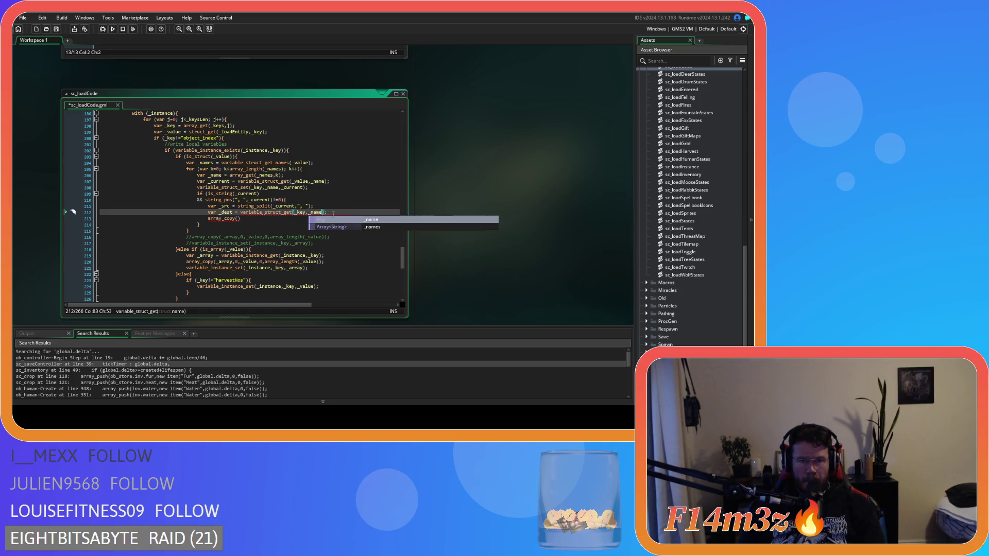
pyautogui.click(297, 212)
pyautogui.press('Left')
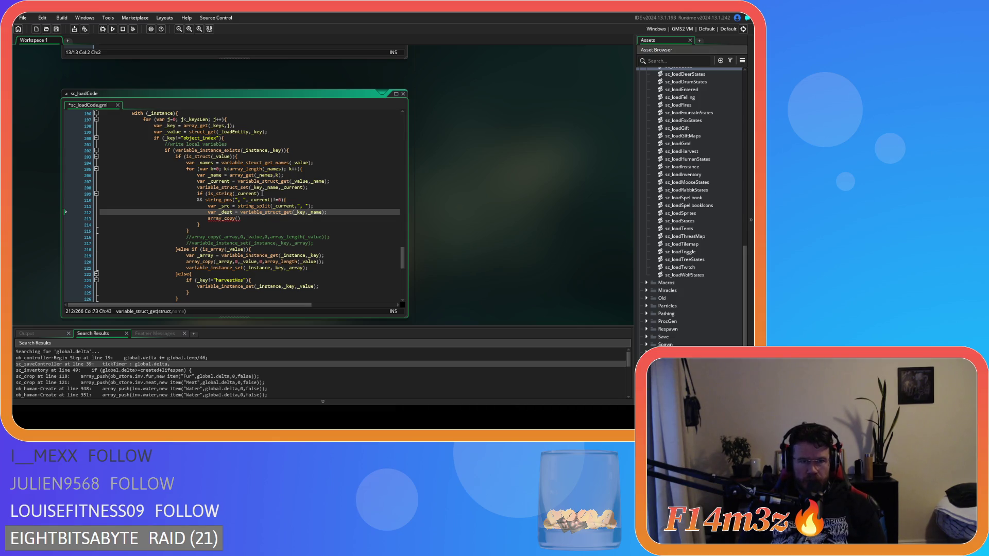
pyautogui.click(251, 187)
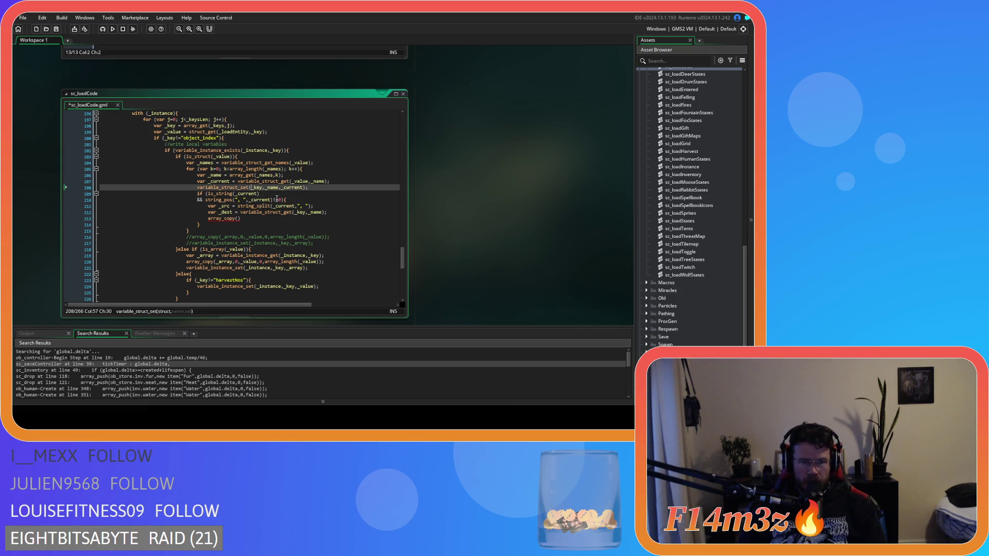
pyautogui.click(331, 212)
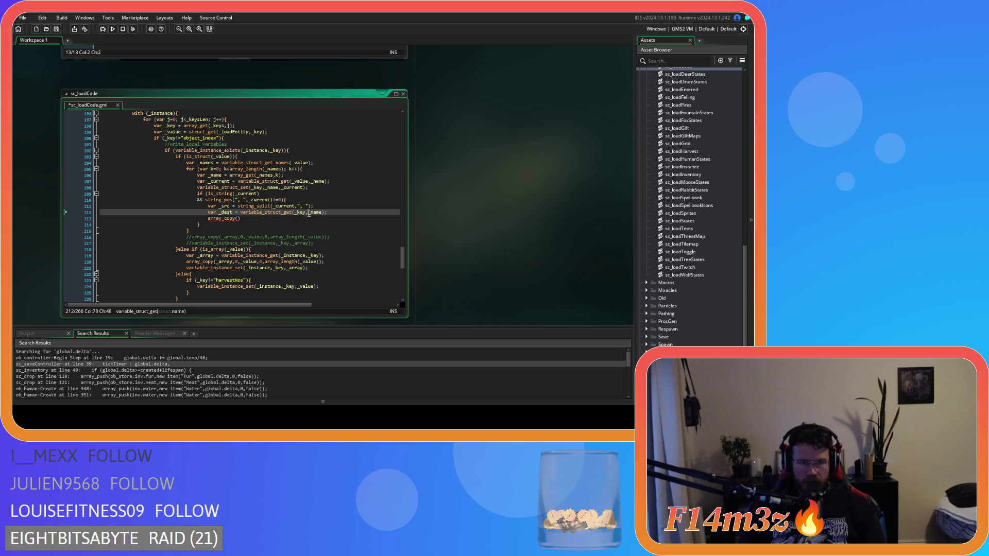
# Step: Complete array_copy(_dest,0,_src,0,array_length(_src)); using autocomplete
pyautogui.click(237, 219)
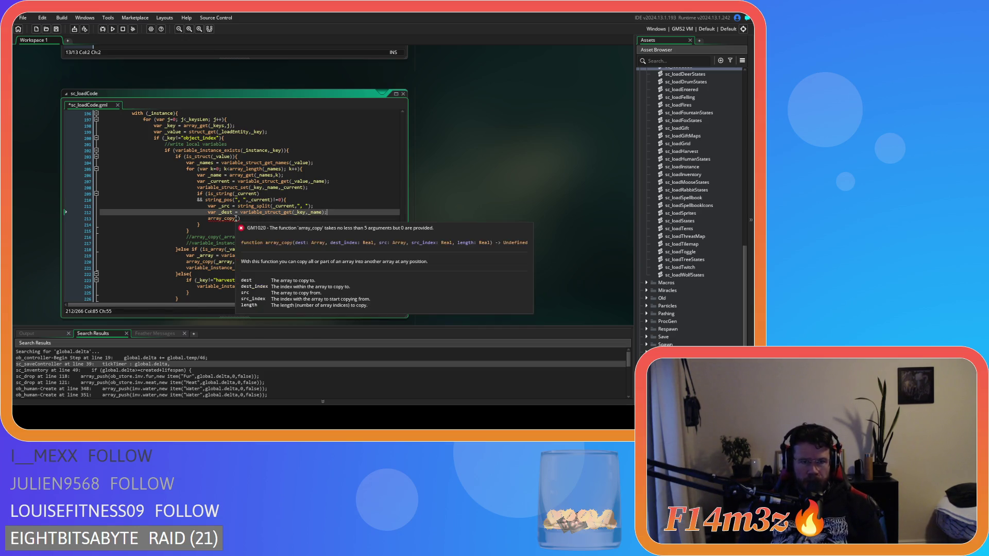
pyautogui.write('_dest,')
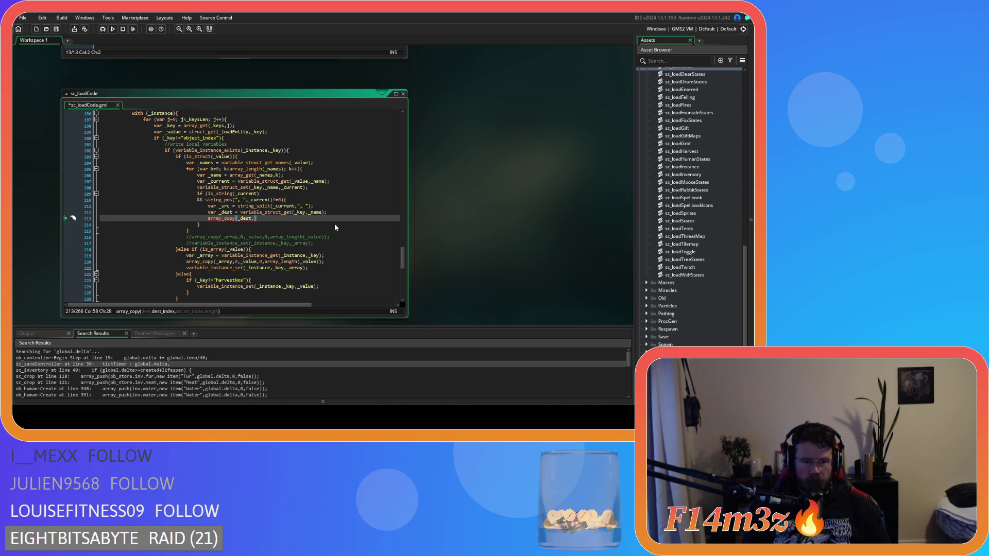
pyautogui.write('0,')
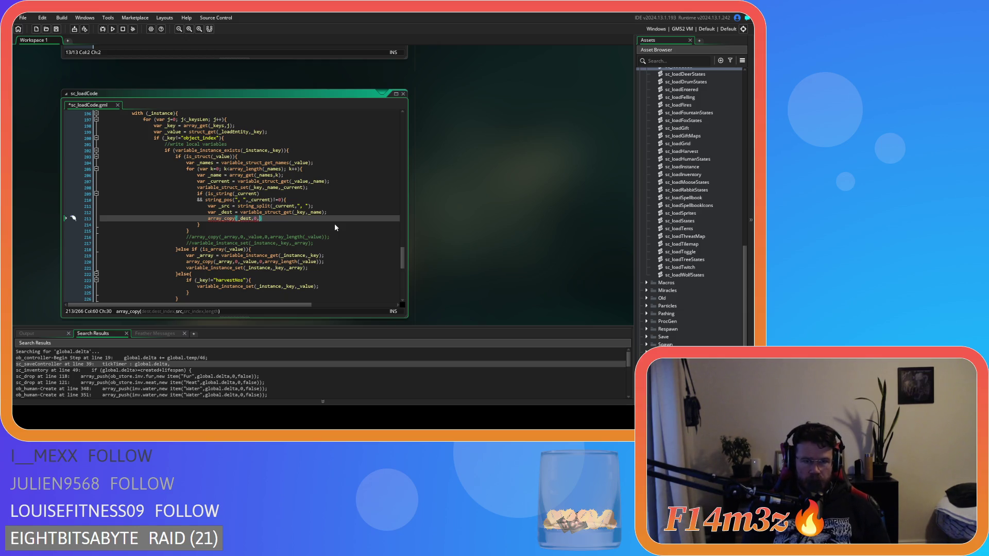
pyautogui.write('_src,')
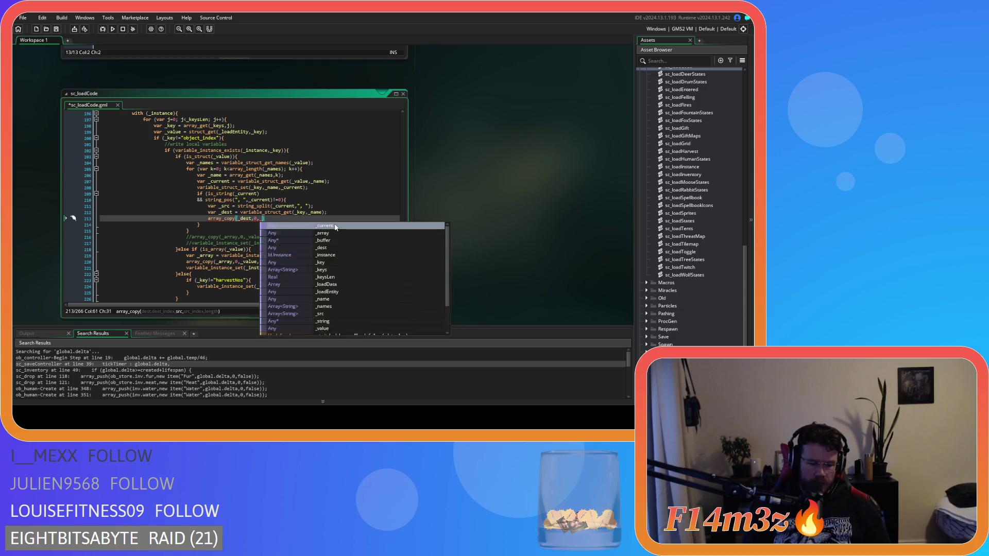
pyautogui.write('0,ar')
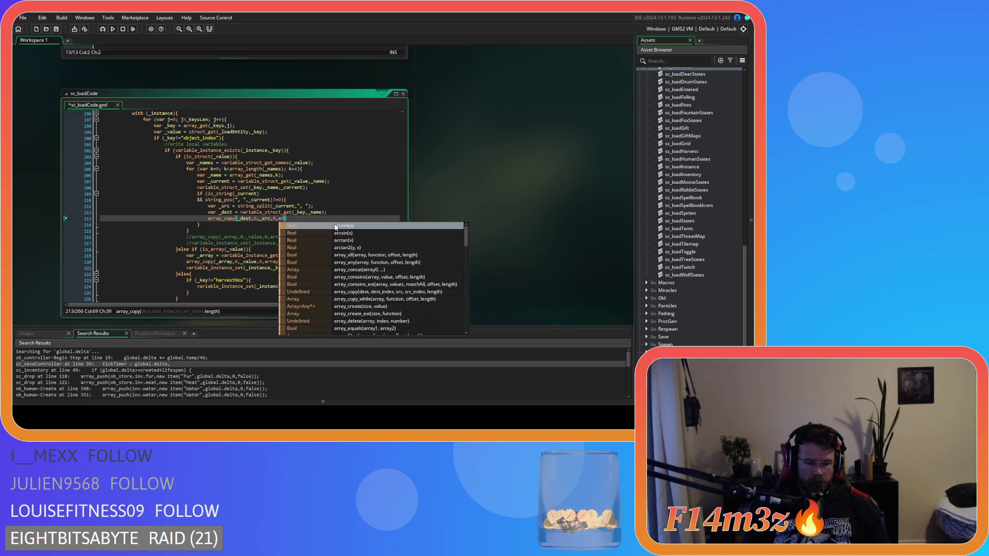
pyautogui.write('ray')
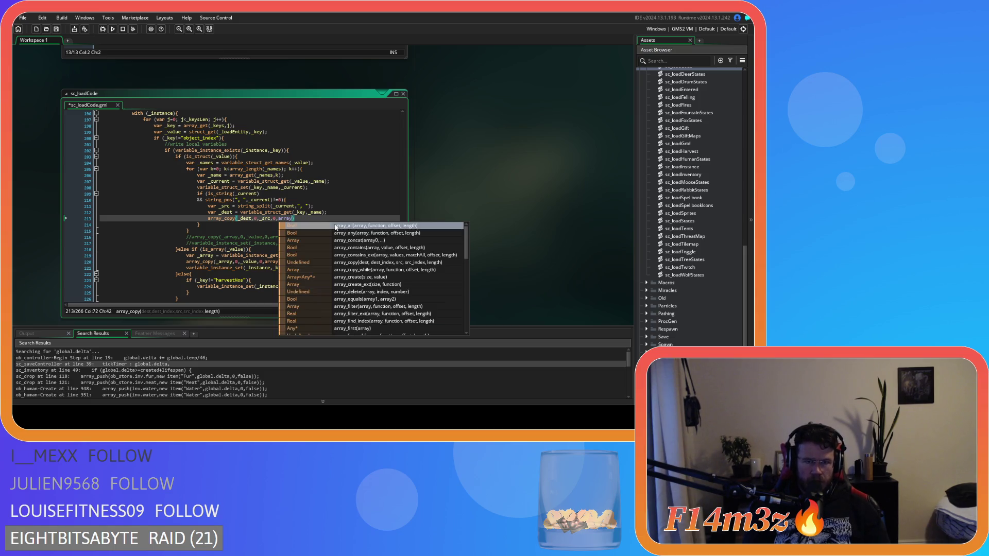
pyautogui.write('_le')
pyautogui.press('Return')
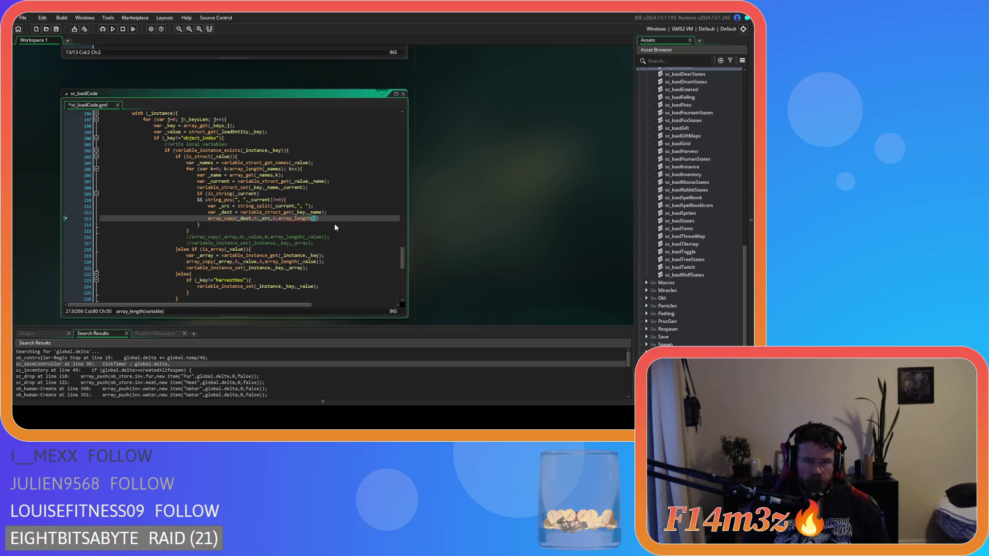
pyautogui.write('_sr')
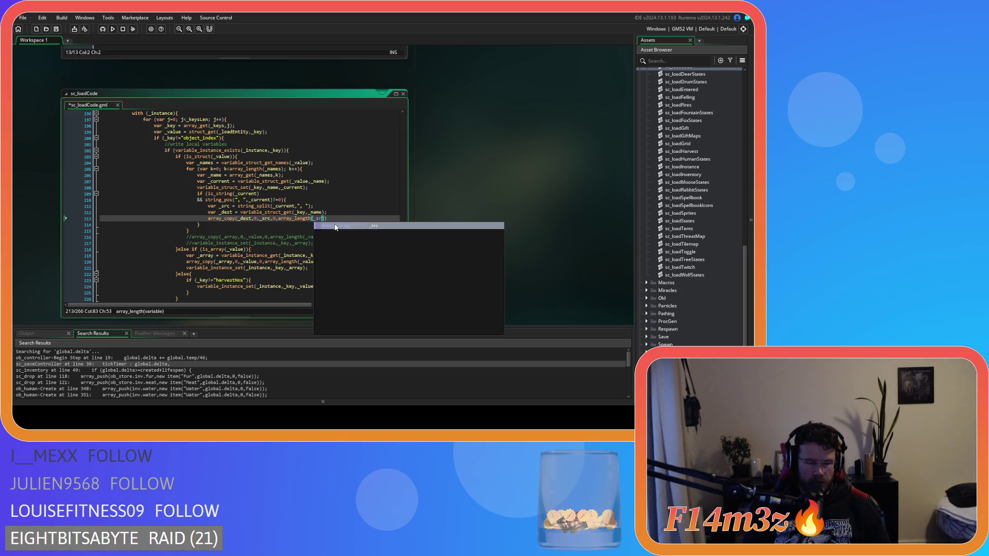
pyautogui.press('Return')
pyautogui.write('))')
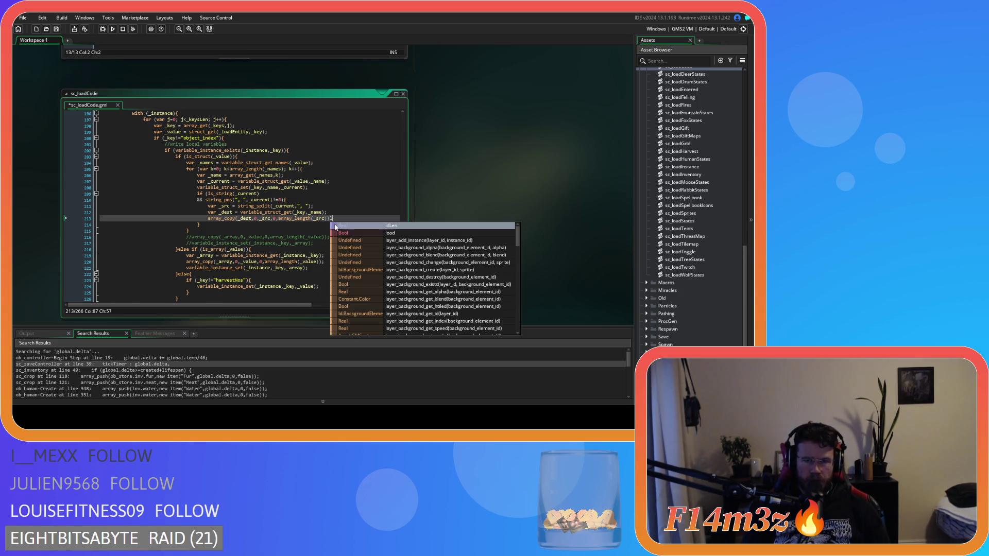
pyautogui.write(';')
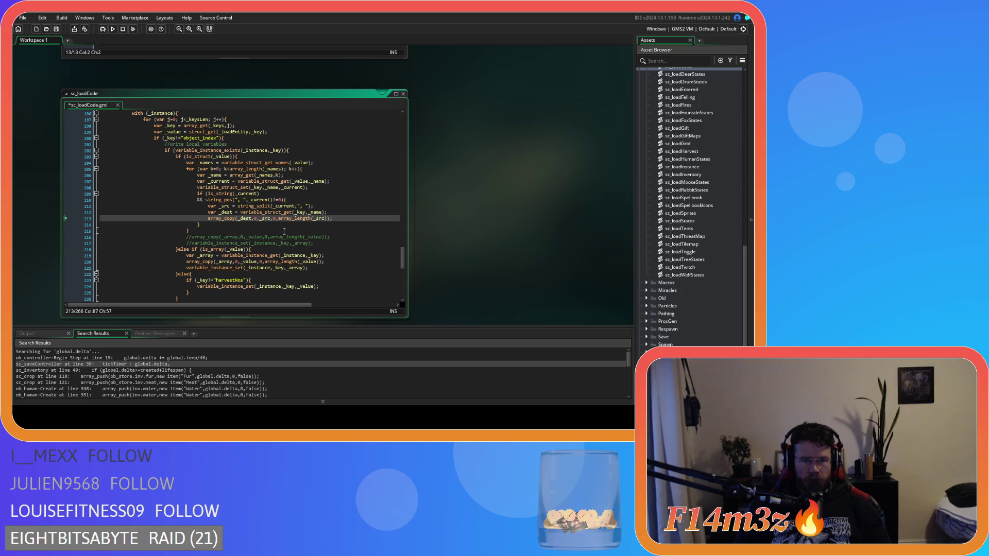
# Step: Add an else block after the string-split branch and move variable_struct_set(_key,_name,_current) into it
pyautogui.click(204, 227)
pyautogui.write('else')
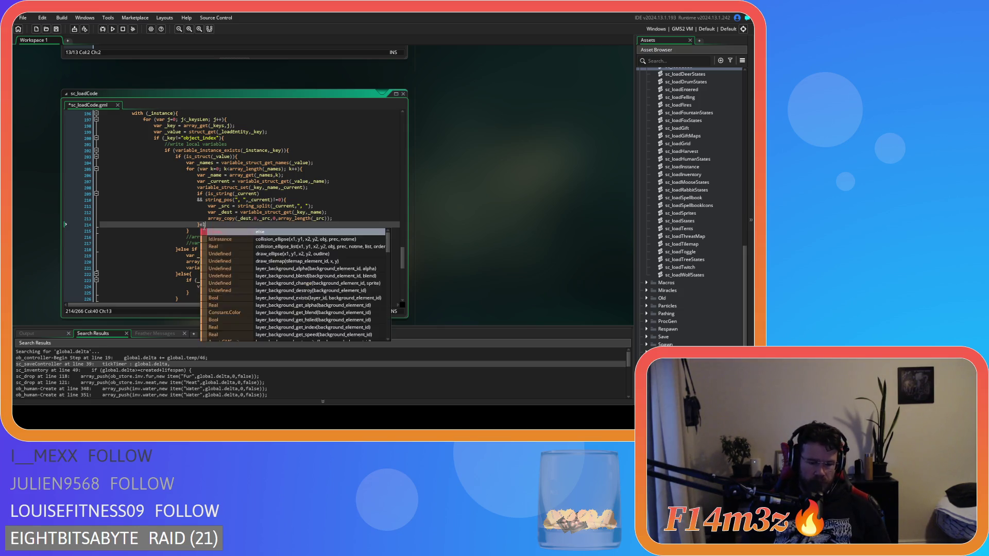
pyautogui.press('Return')
pyautogui.press('Return')
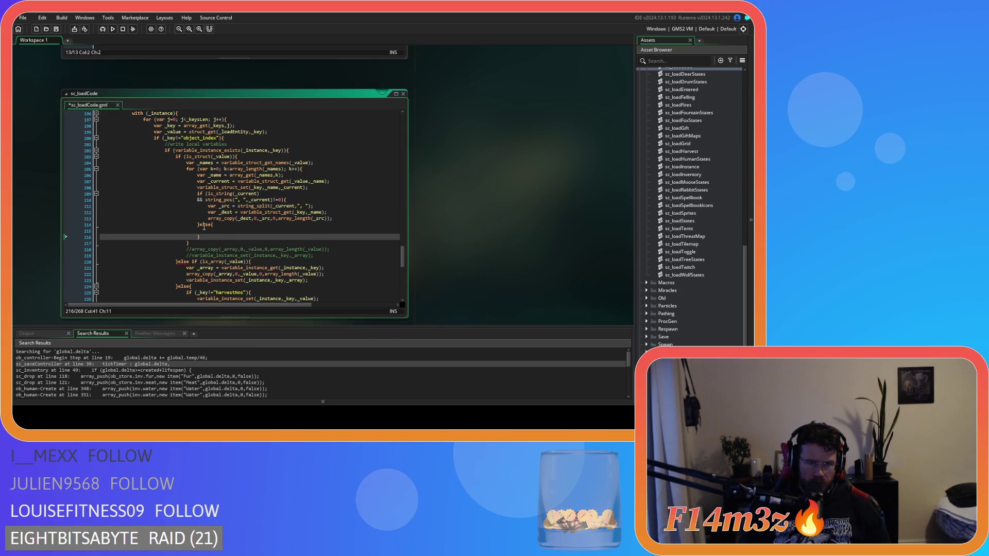
pyautogui.moveTo(307, 187); pyautogui.dragTo(202, 187)
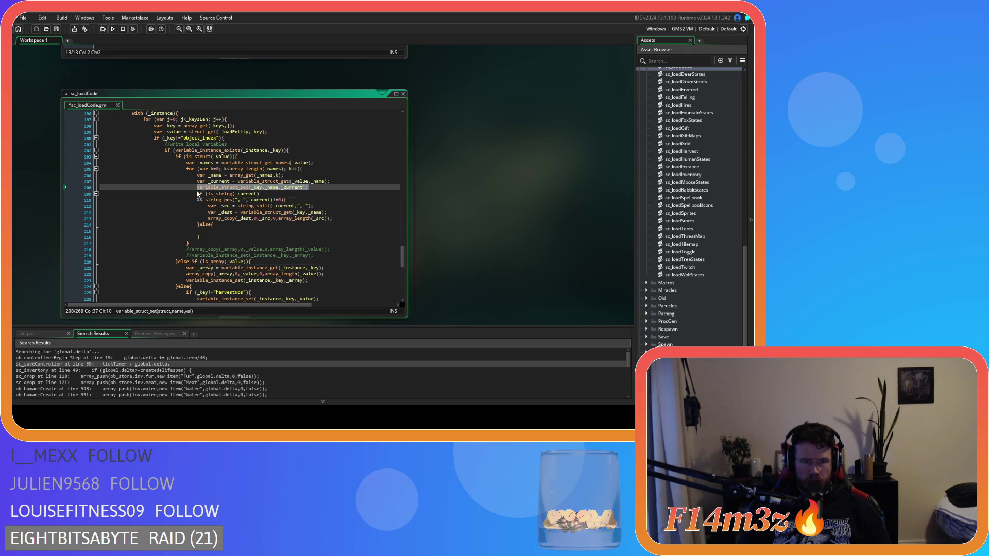
pyautogui.hotkey('ctrl', 'x')
pyautogui.press('BackSpace')
pyautogui.press('BackSpace')
pyautogui.press('BackSpace')
pyautogui.click(229, 224)
pyautogui.hotkey('ctrl', 'v')
pyautogui.click(238, 231)
pyautogui.click(326, 223)
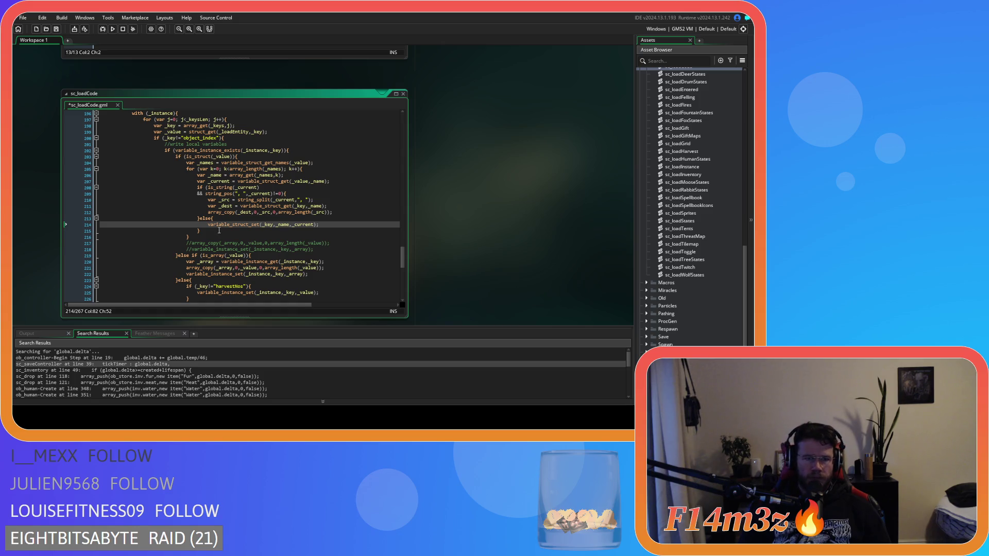
pyautogui.click(304, 232)
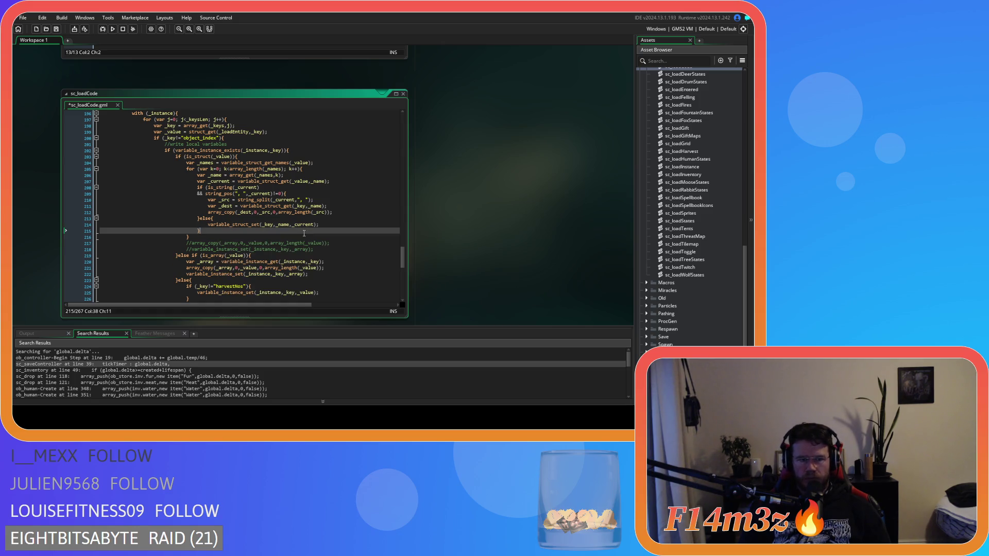
# Step: Delete the abandoned is_func line and save sc_loadCode.gml
pyautogui.press('Return')
pyautogui.write('is_fin')
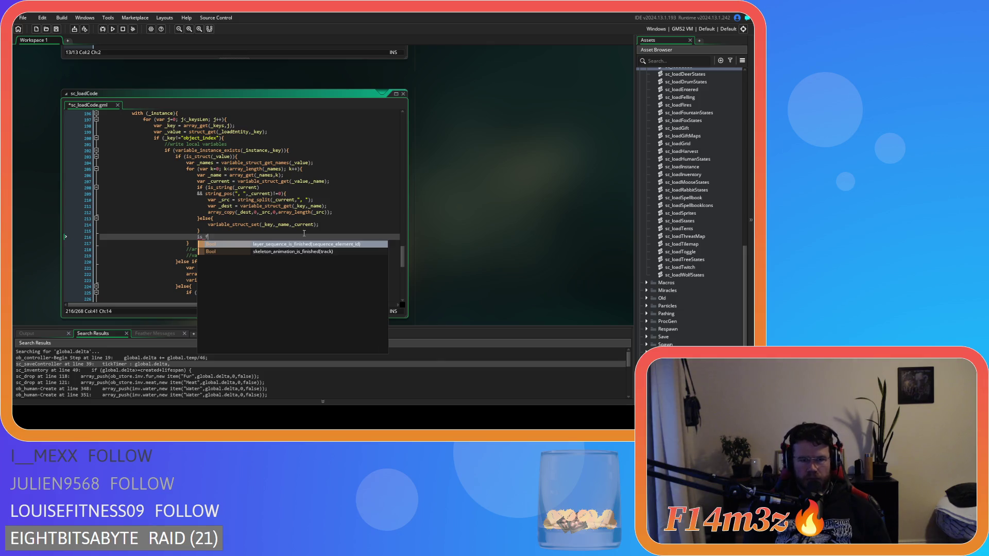
pyautogui.press('BackSpace')
pyautogui.press('BackSpace')
pyautogui.write('un')
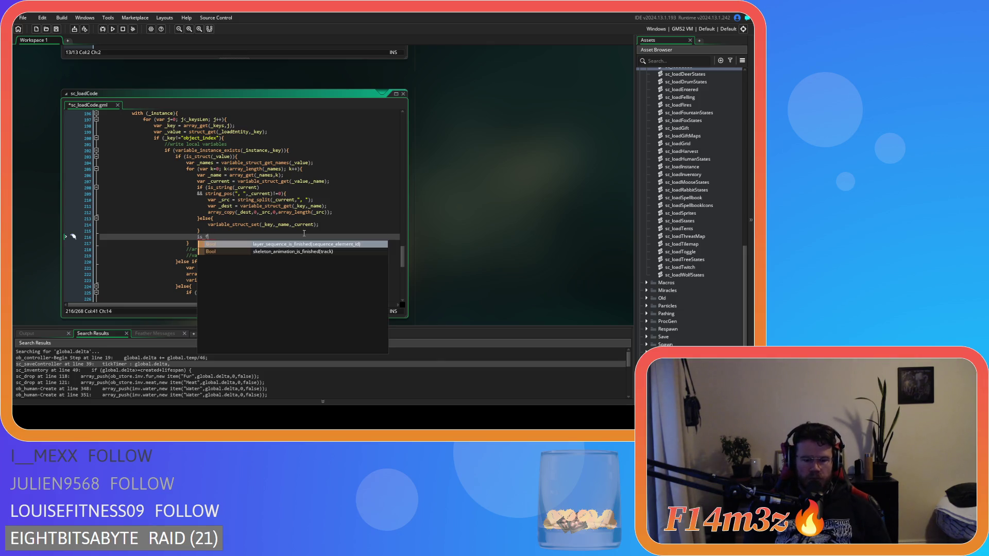
pyautogui.press('BackSpace')
pyautogui.press('BackSpace')
pyautogui.press('BackSpace')
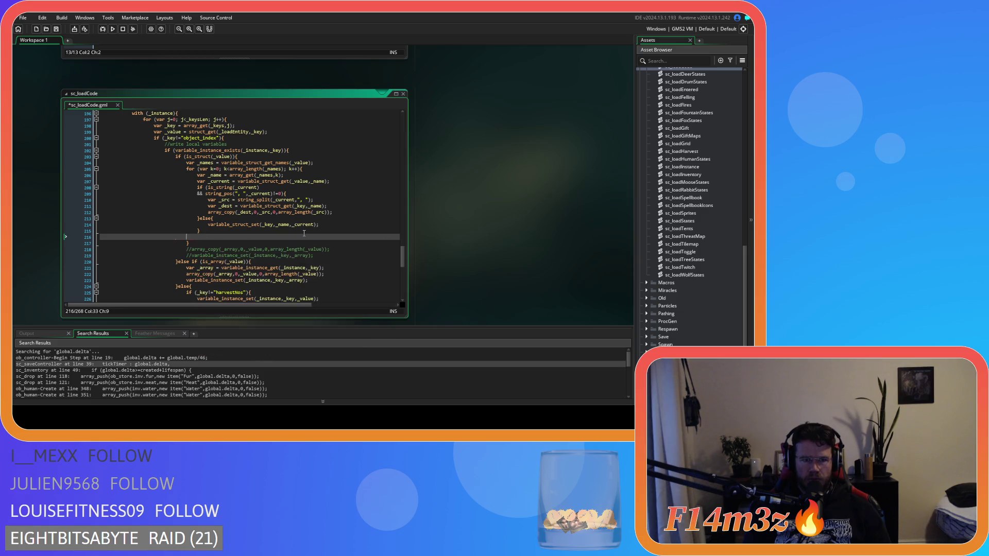
pyautogui.hotkey('ctrl', 's')
pyautogui.click(277, 188)
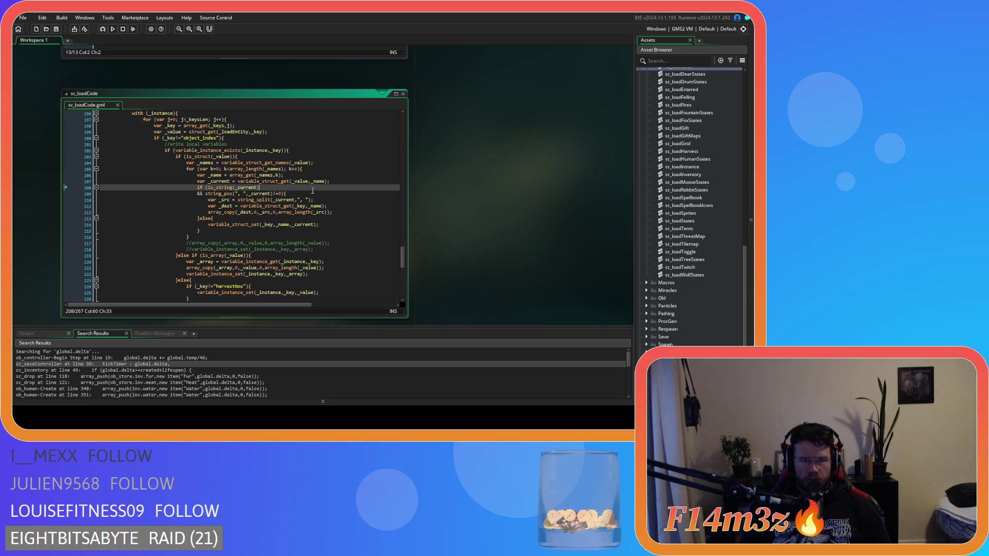
pyautogui.click(317, 231)
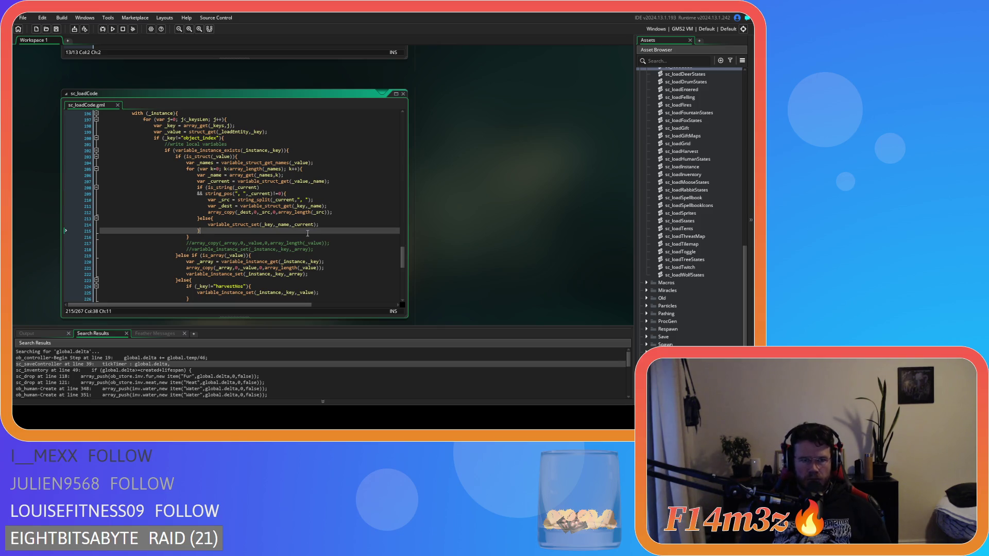
pyautogui.click(187, 237)
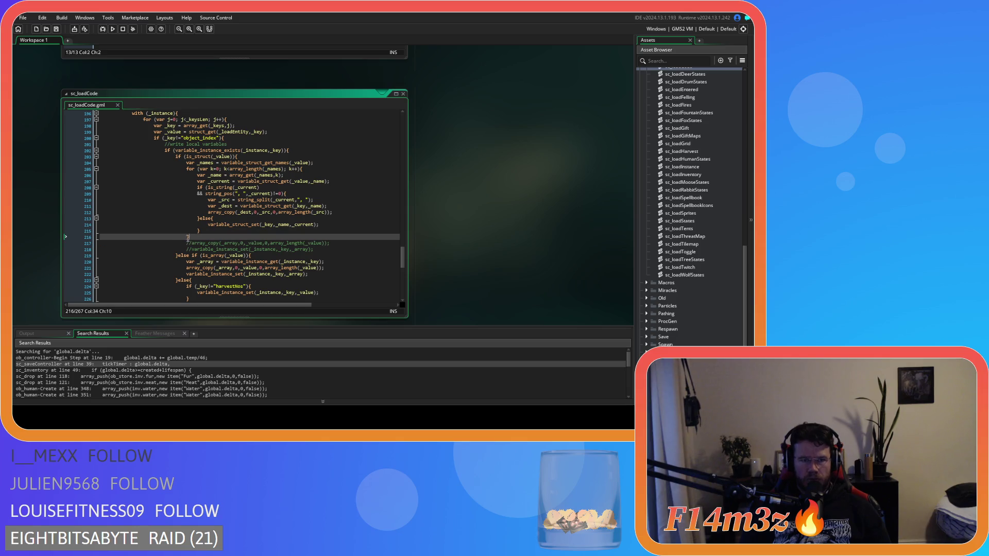
pyautogui.click(250, 156)
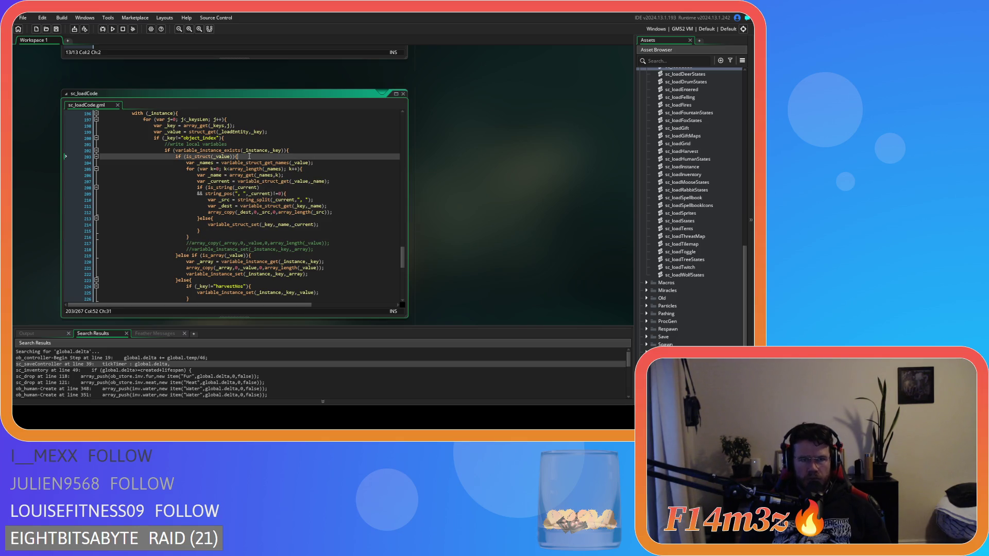
pyautogui.click(301, 168)
pyautogui.click(335, 163)
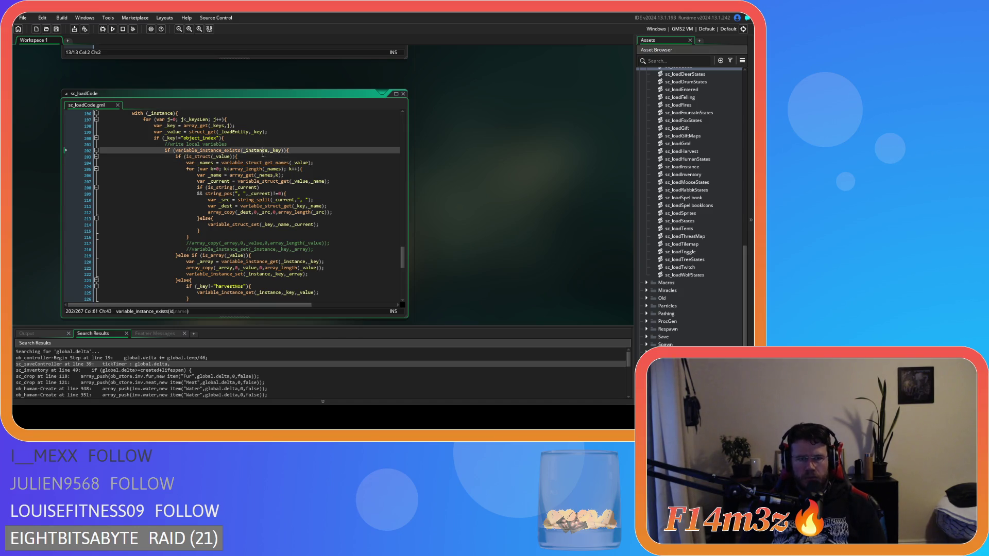
pyautogui.click(352, 179)
pyautogui.click(329, 170)
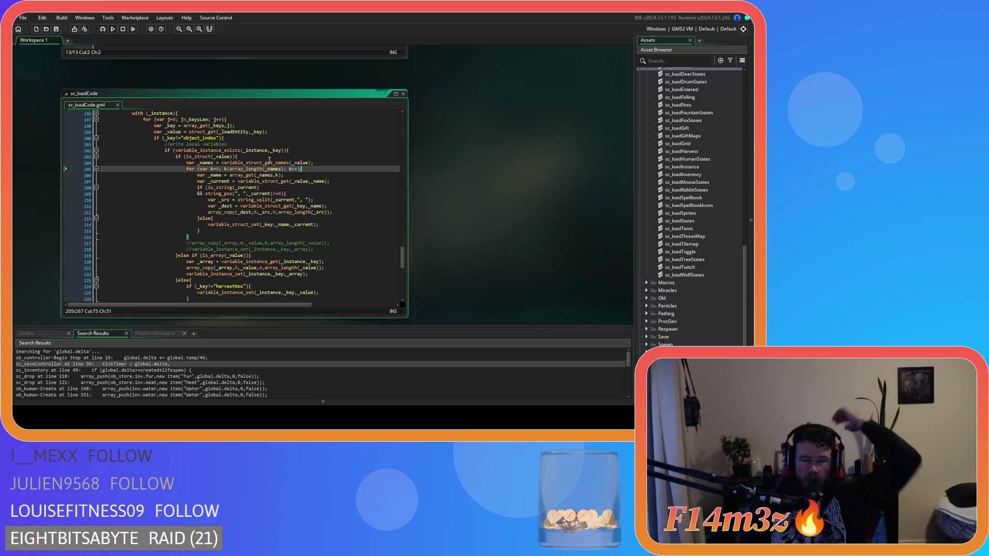
pyautogui.click(248, 157)
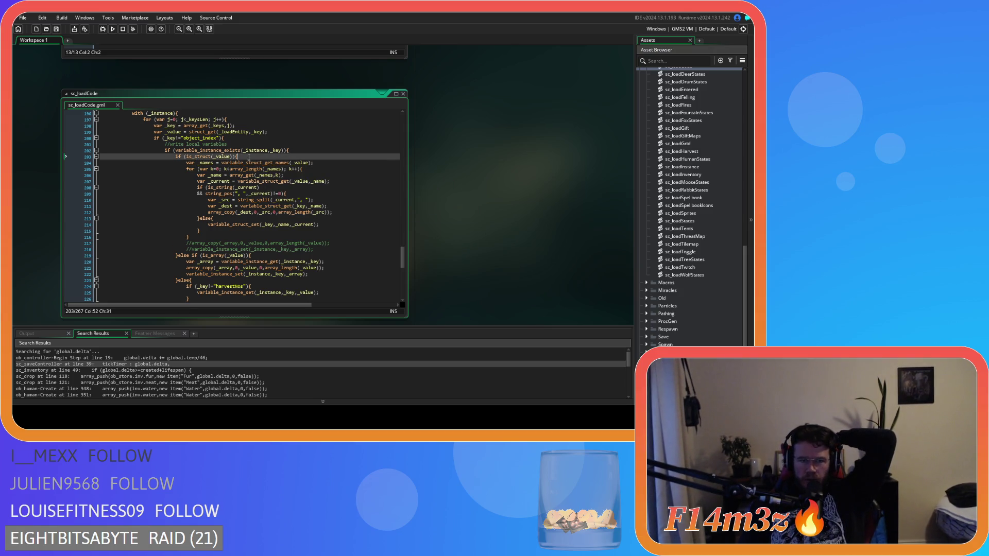
pyautogui.click(318, 168)
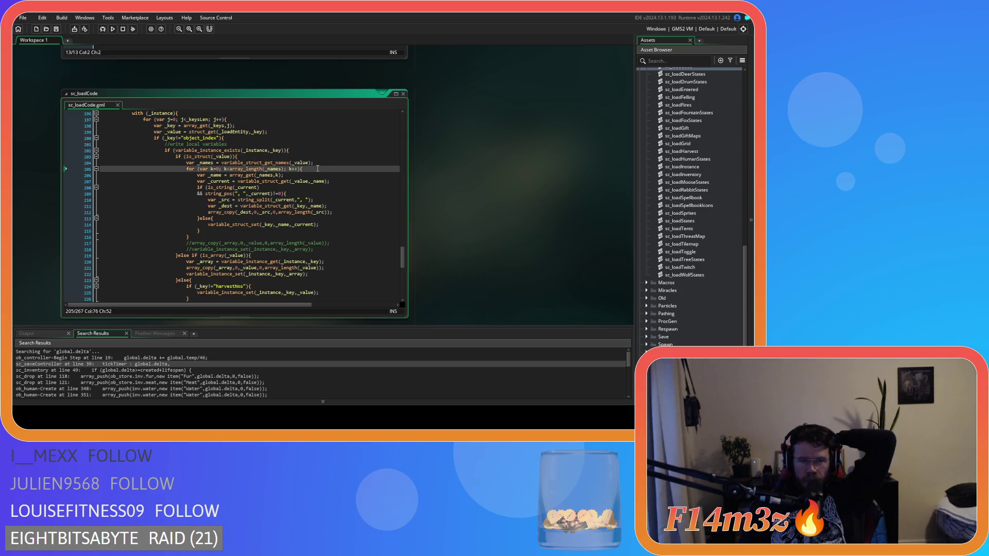
pyautogui.moveTo(309, 179)
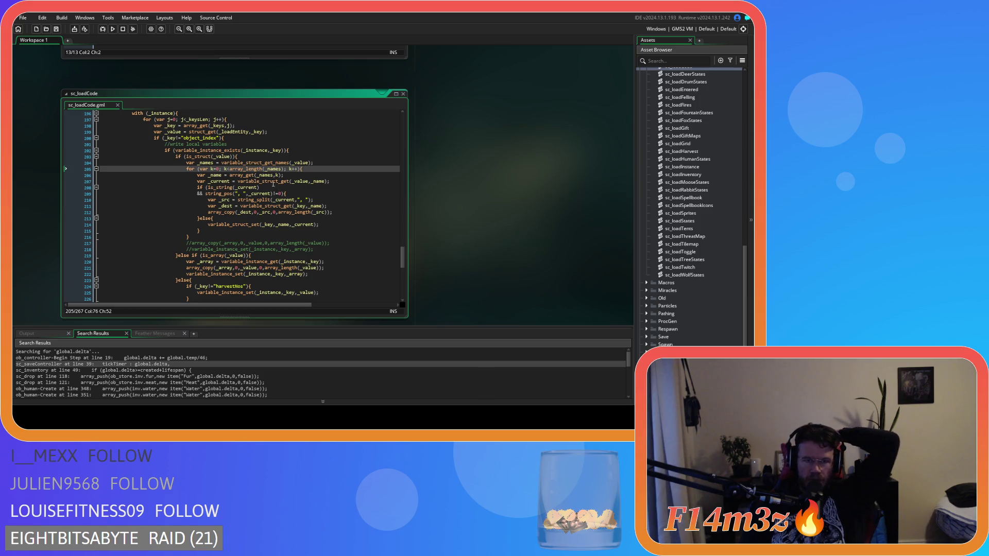
pyautogui.moveTo(272, 183)
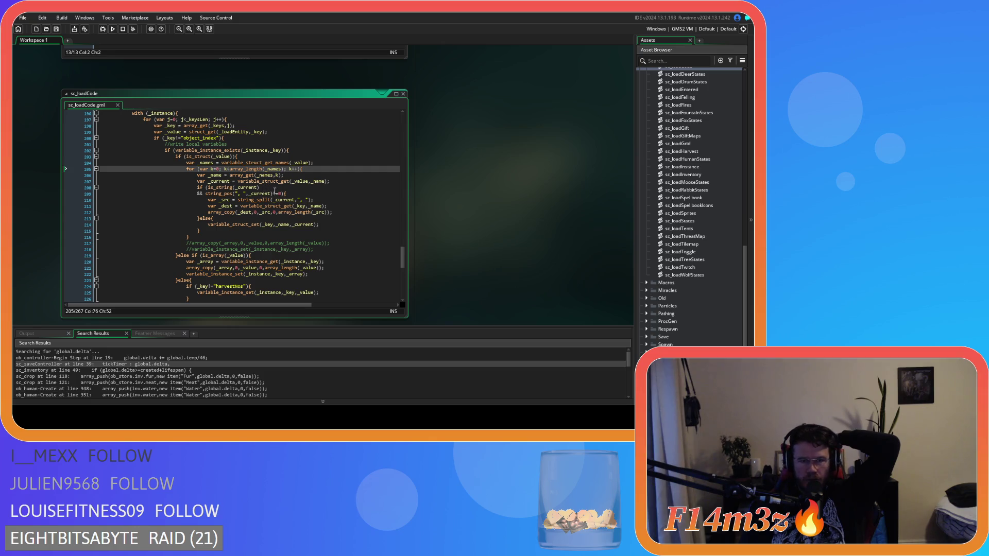
pyautogui.click(292, 193)
pyautogui.press('Left')
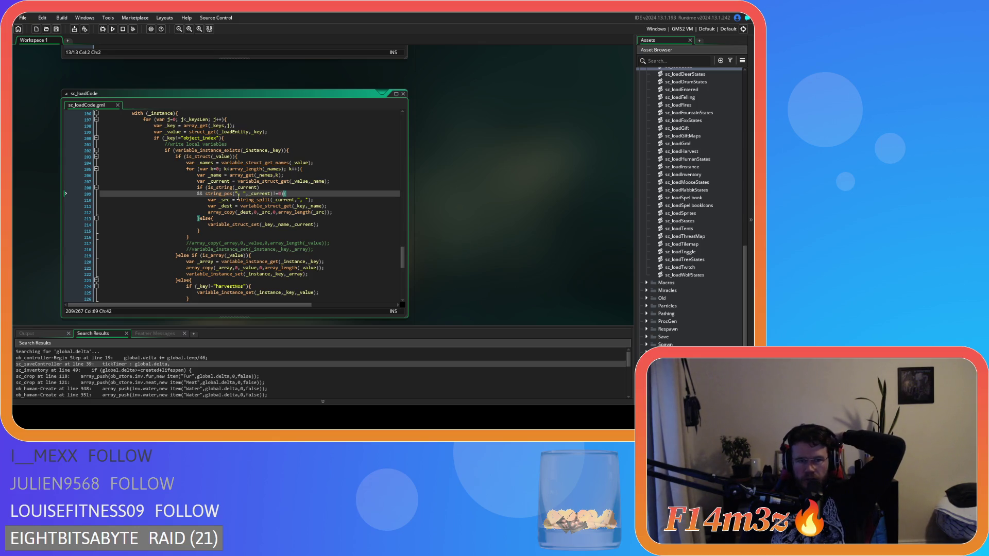
pyautogui.write('{')
pyautogui.doubleClick(242, 194)
pyautogui.click(297, 193)
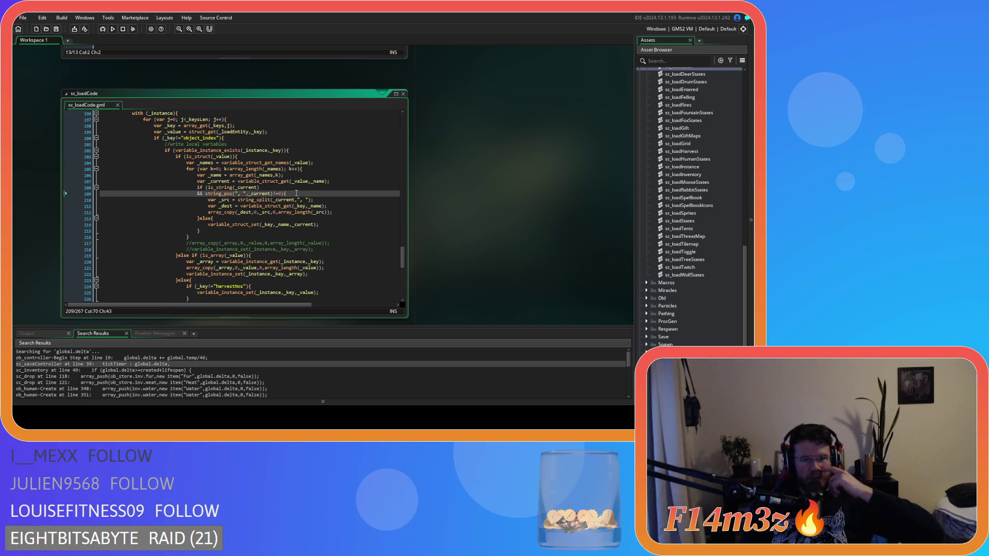
pyautogui.click(246, 201)
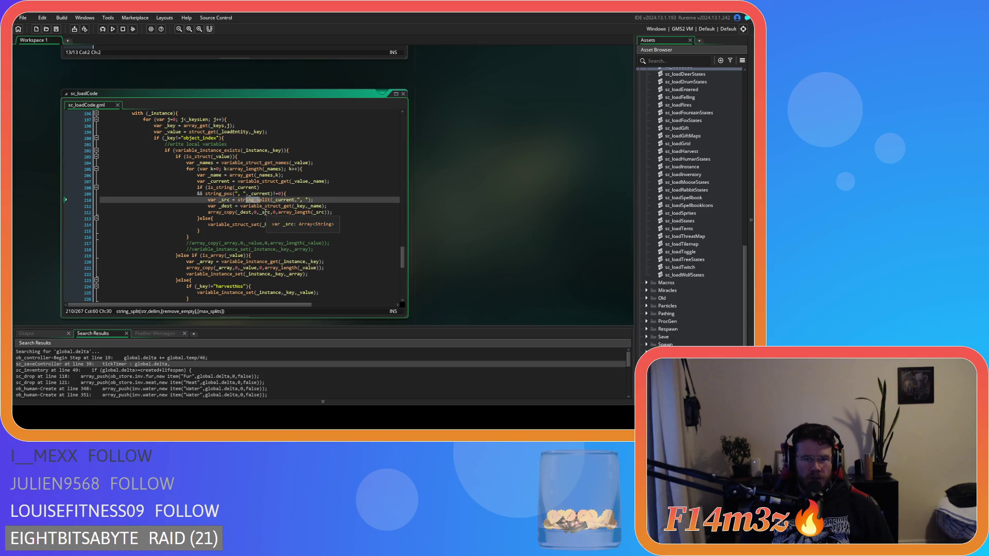
pyautogui.click(236, 213)
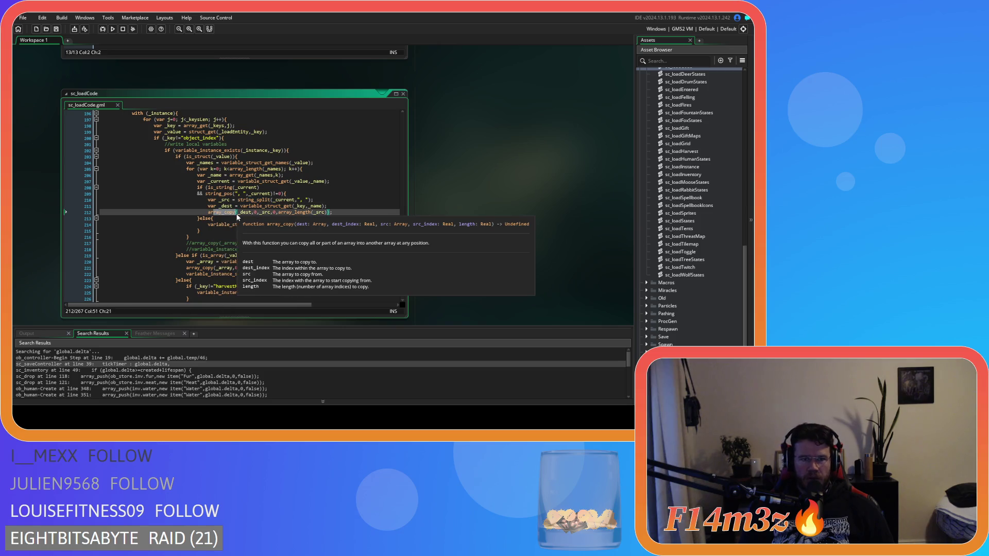
pyautogui.click(251, 212)
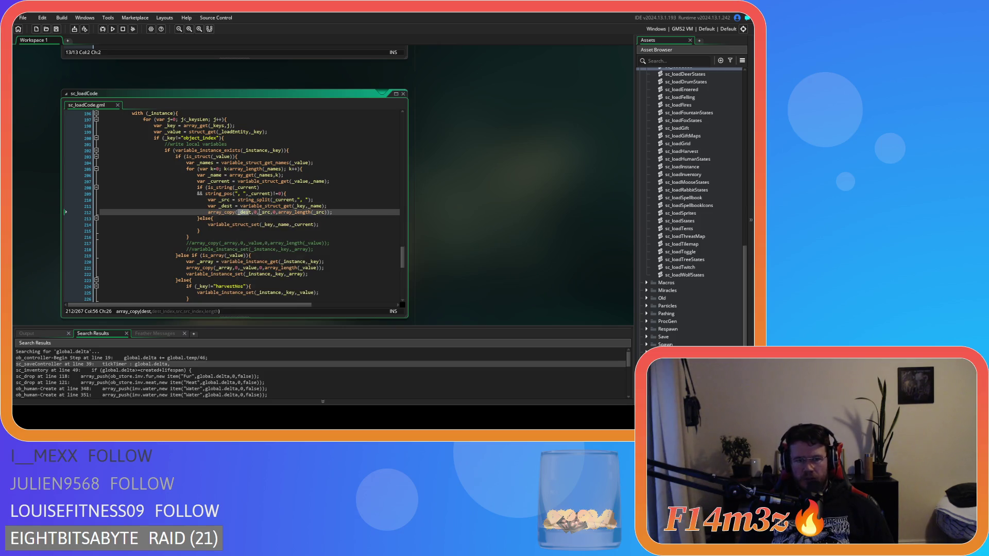
pyautogui.moveTo(256, 206)
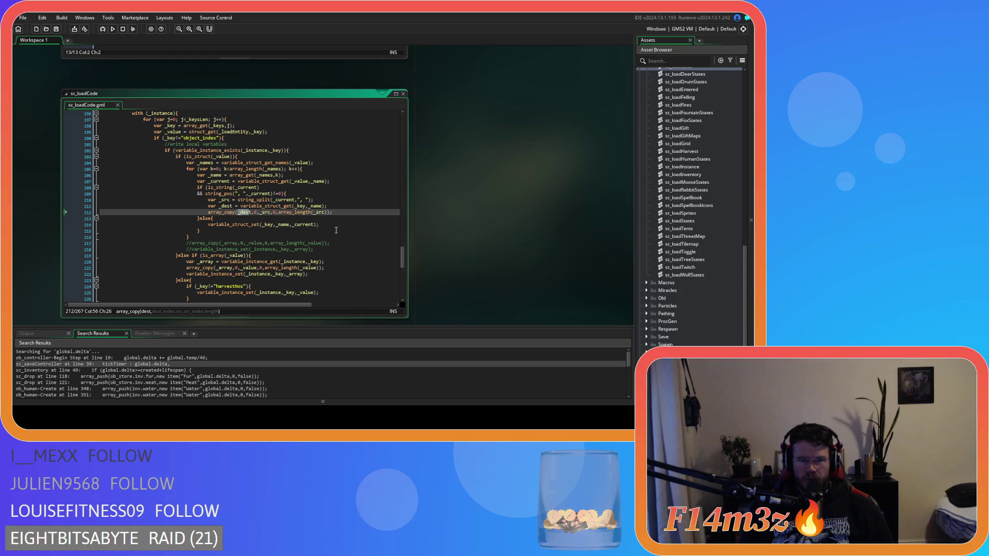
pyautogui.click(348, 212)
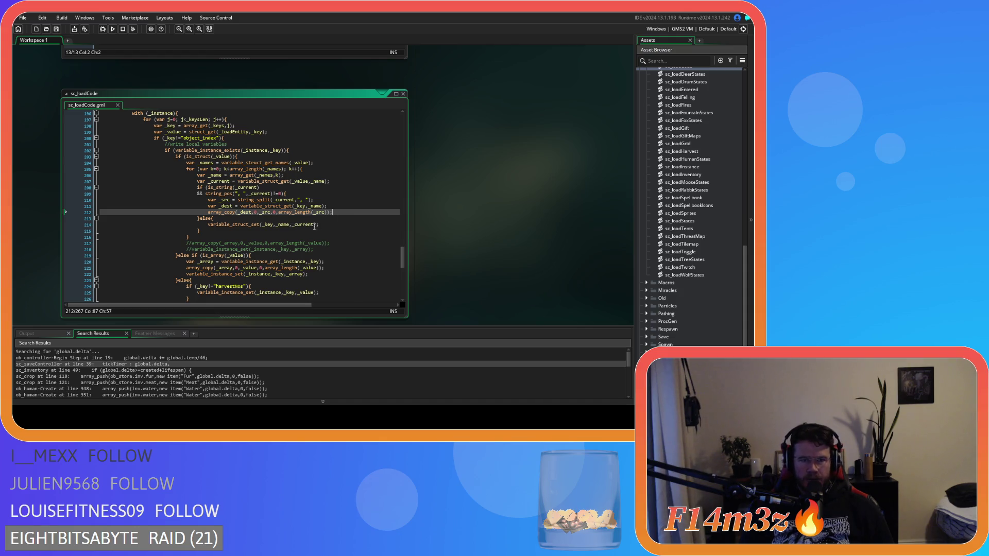
pyautogui.click(197, 219)
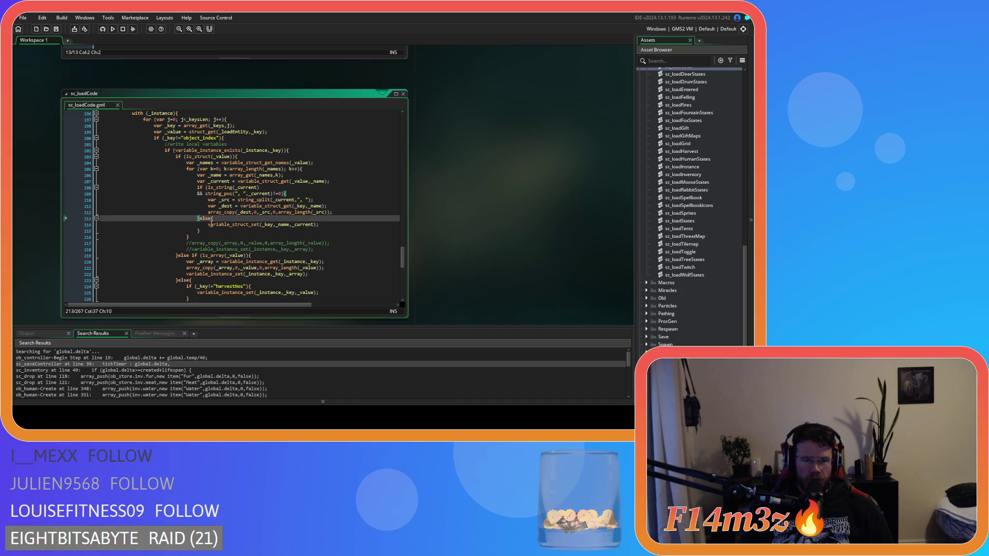
pyautogui.moveTo(211, 225)
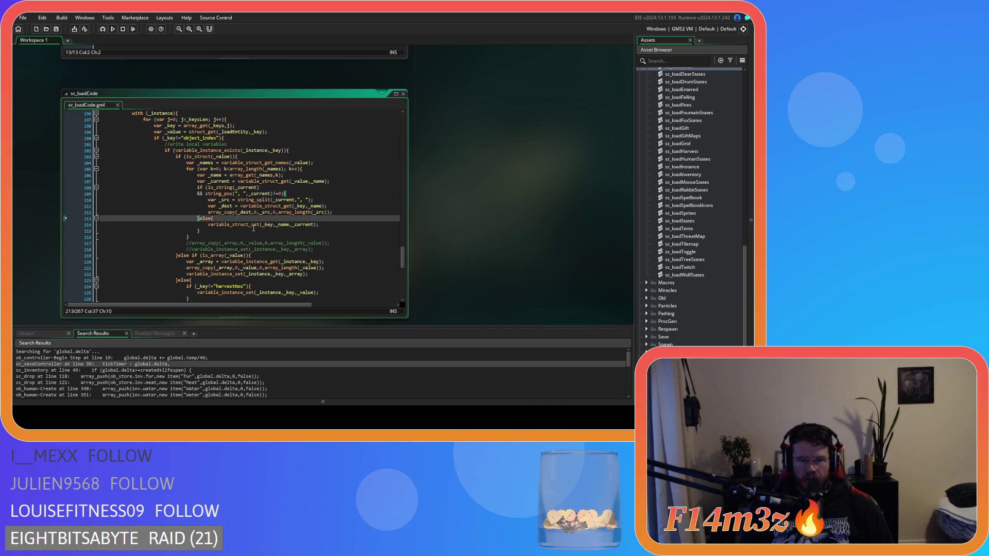
pyautogui.click(326, 225)
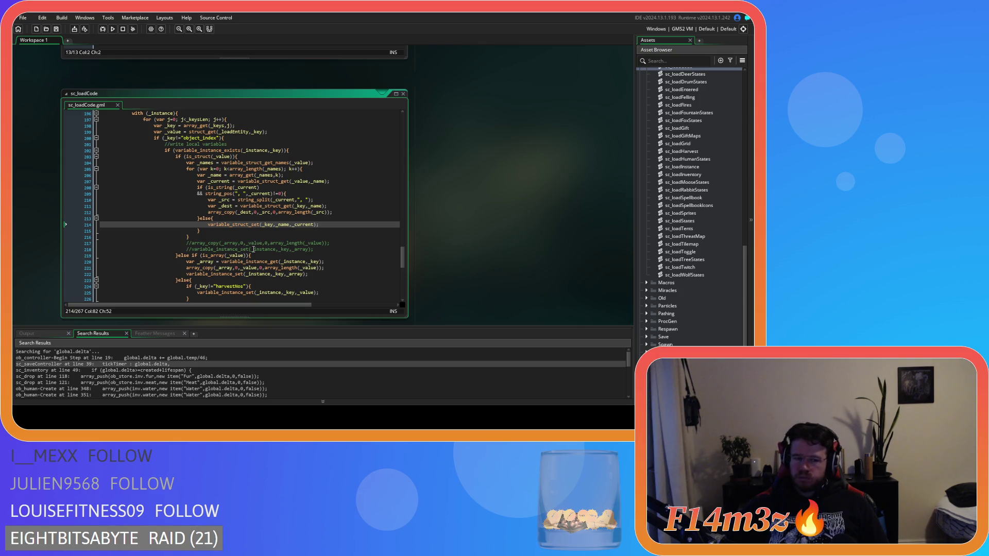
# Step: Scroll the workspace until the sc_saveInventory code window is visible
pyautogui.click(317, 236)
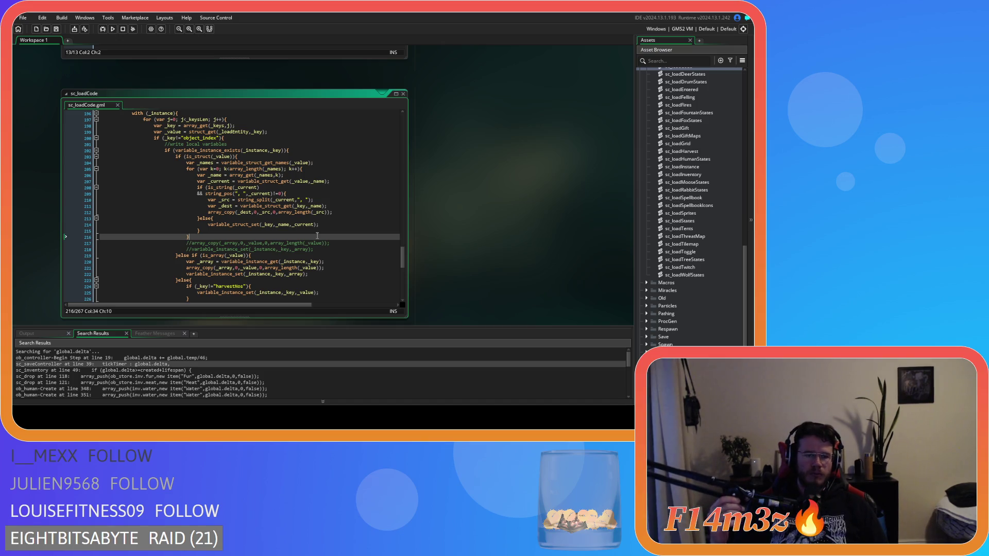
pyautogui.scroll(3, 461, 248)
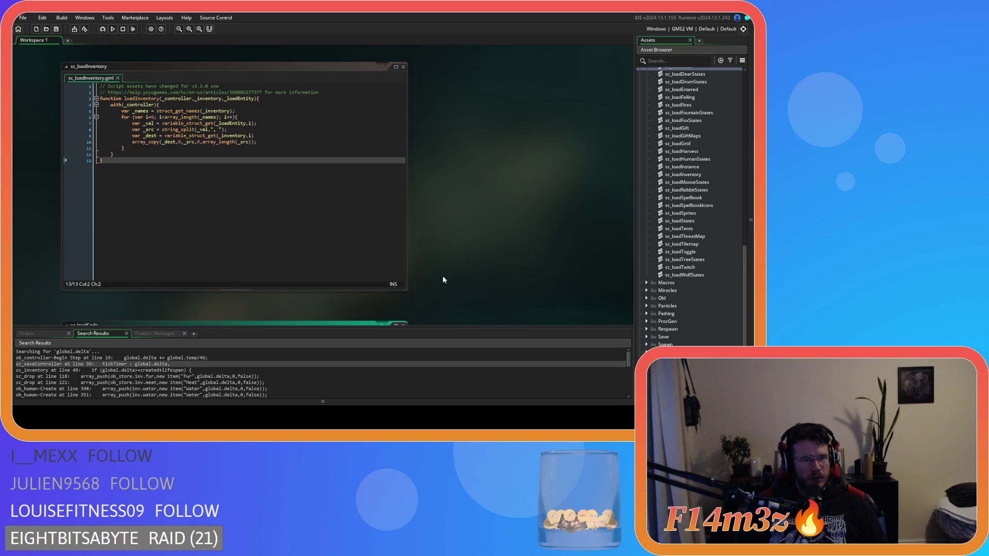
pyautogui.scroll(-5, 443, 276)
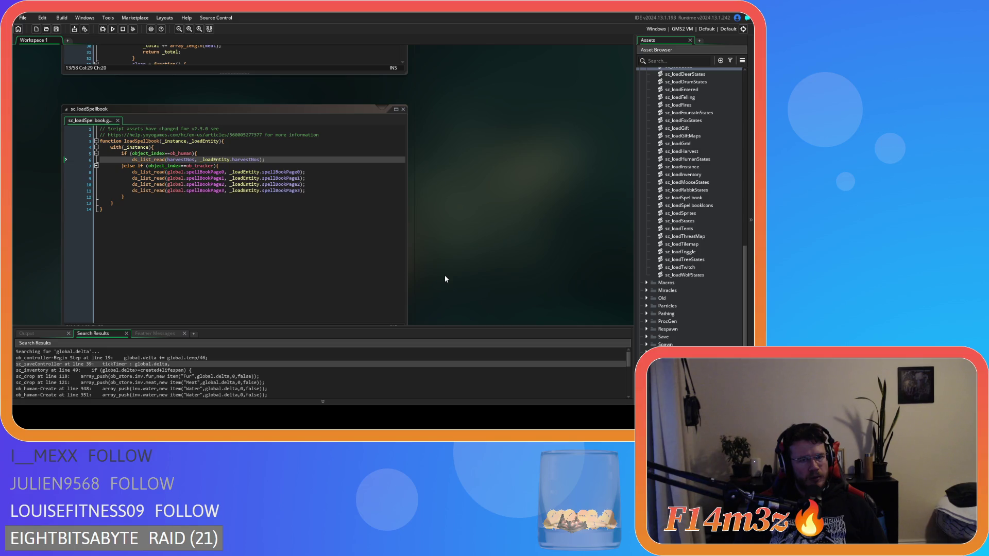
pyautogui.scroll(-5, 444, 275)
pyautogui.scroll(5, 444, 276)
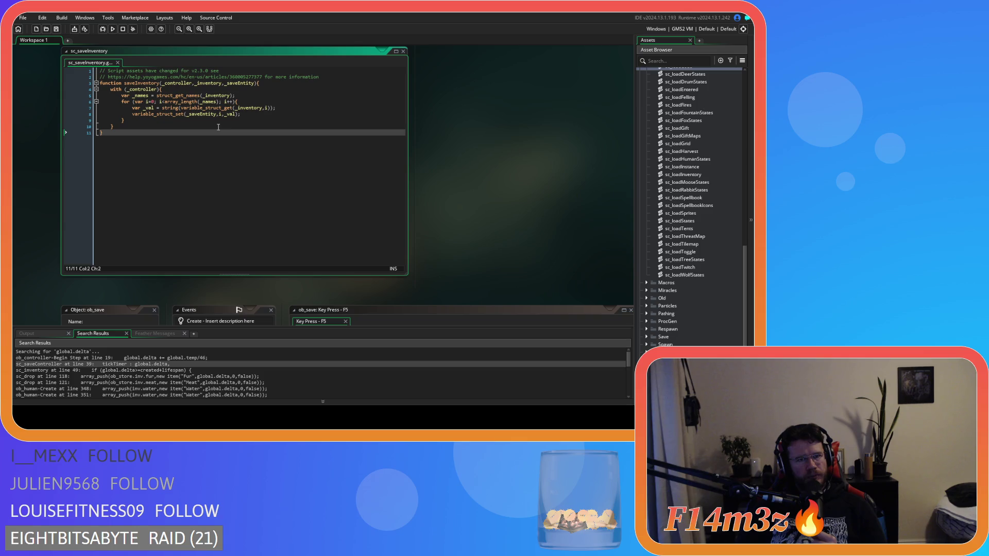
# Step: Move the struct lookup to its own line: var _current = variable_struct_get(_inventory,i)
pyautogui.moveTo(181, 109); pyautogui.dragTo(269, 112)
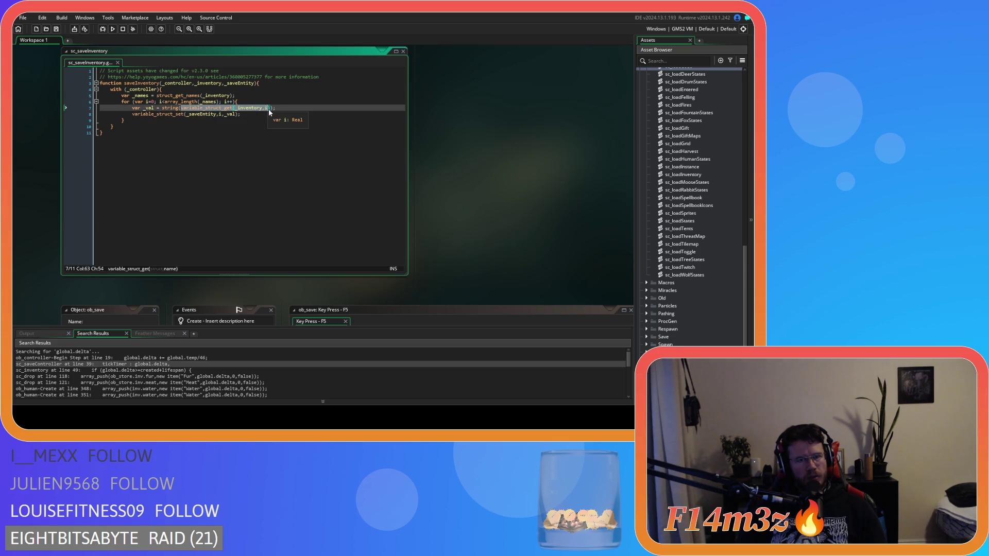
pyautogui.moveTo(269, 112); pyautogui.dragTo(271, 113)
pyautogui.hotkey('ctrl', 'x')
pyautogui.click(246, 102)
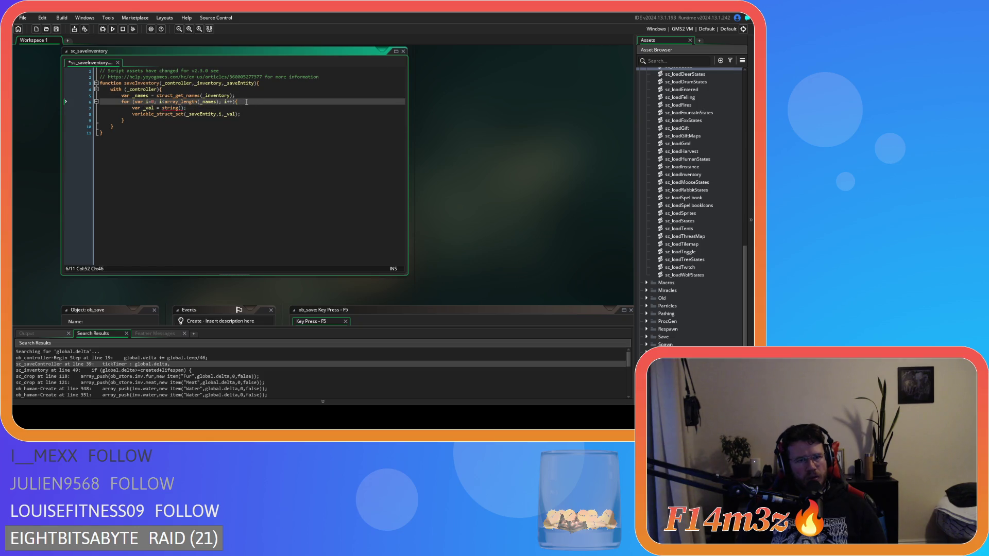
pyautogui.press('Return')
pyautogui.write('_cur')
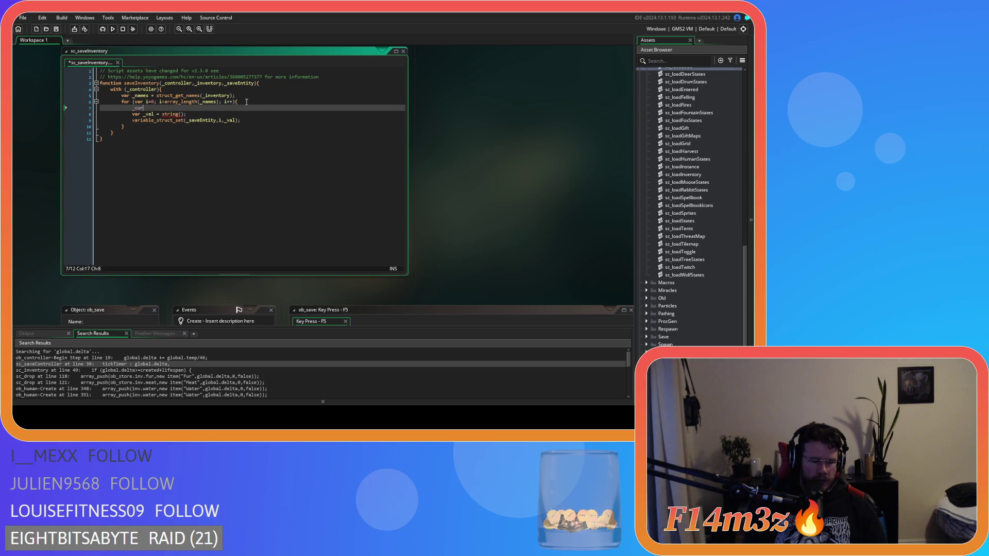
pyautogui.write('rent =')
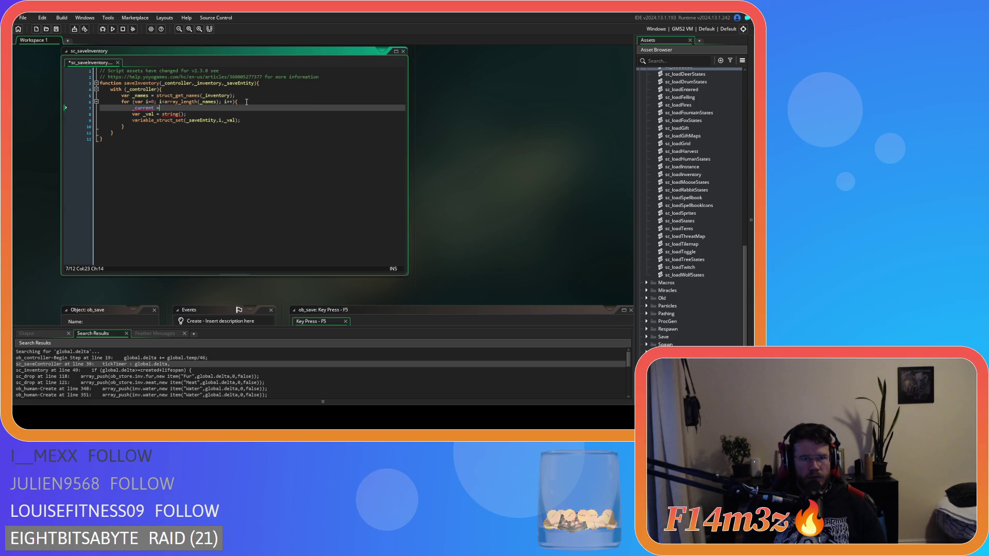
pyautogui.press('Home')
pyautogui.write('var')
pyautogui.press('End')
pyautogui.write('variable_struct_get(_inventory,i)')
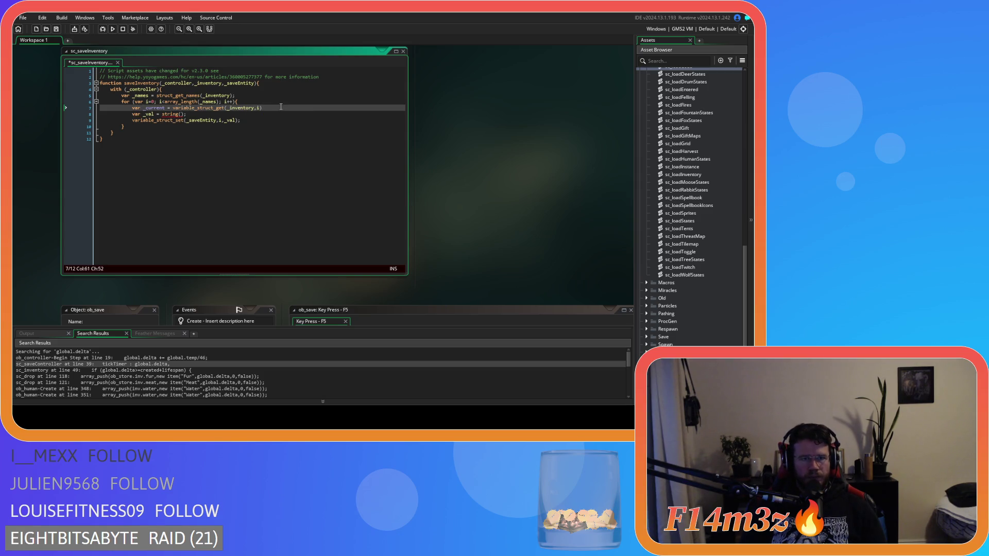
pyautogui.press('Return')
# Step: Wrap the two following statements in an if (is_array(_current)){ block and save
pyautogui.write('if (')
pyautogui.press('Left')
pyautogui.write('_')
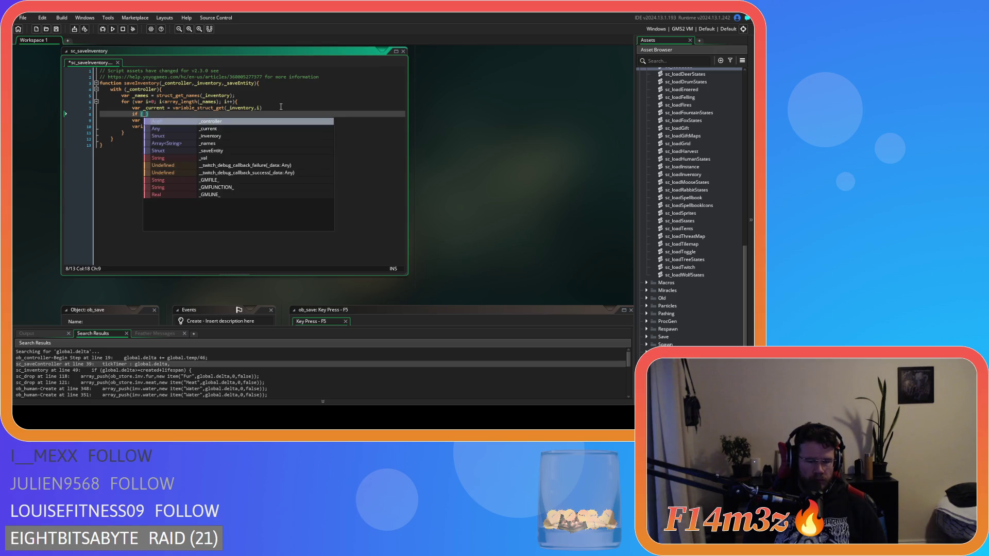
pyautogui.press('BackSpace')
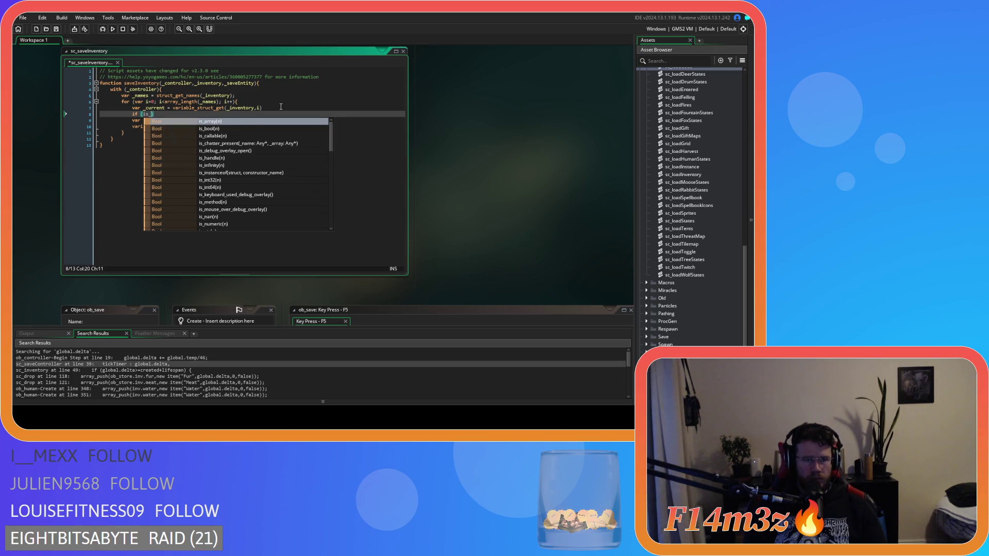
pyautogui.write('is_arr')
pyautogui.press('Return')
pyautogui.write('_cu')
pyautogui.write('rrent')
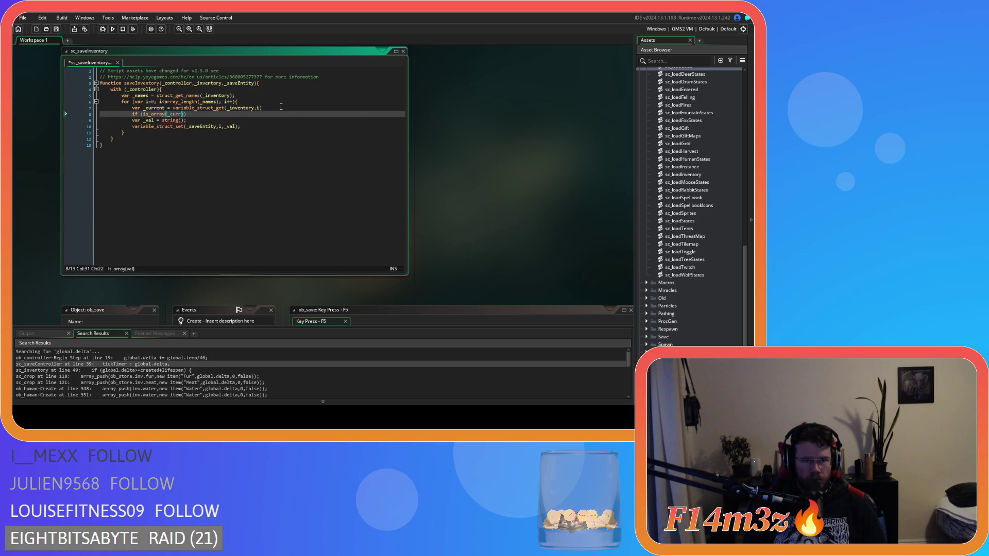
pyautogui.write('))')
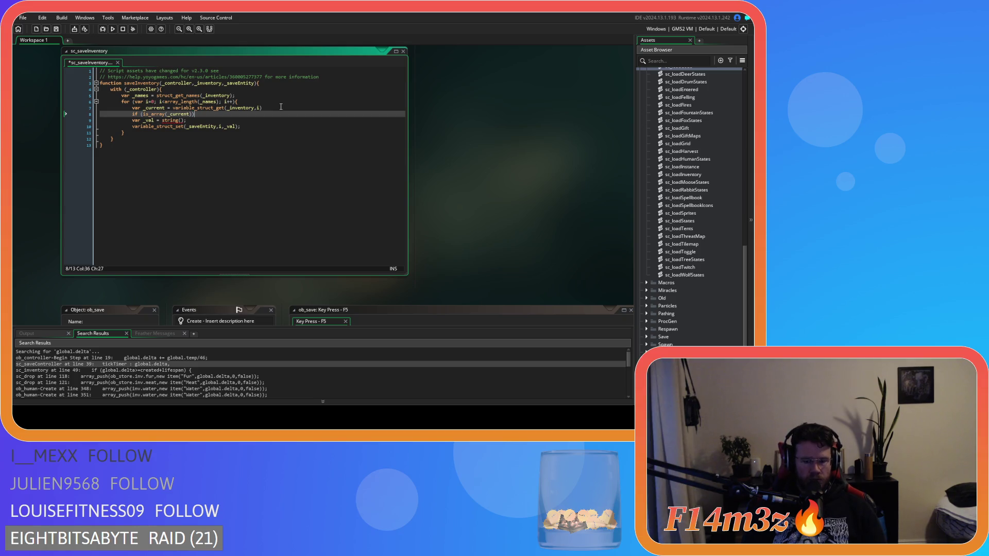
pyautogui.write('{')
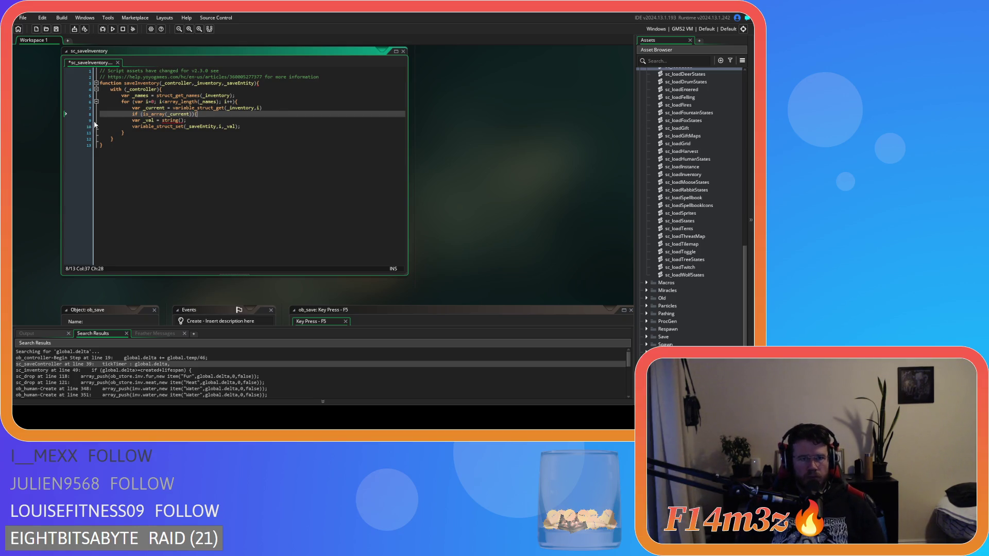
pyautogui.moveTo(98, 120); pyautogui.dragTo(257, 126)
pyautogui.press('Tab')
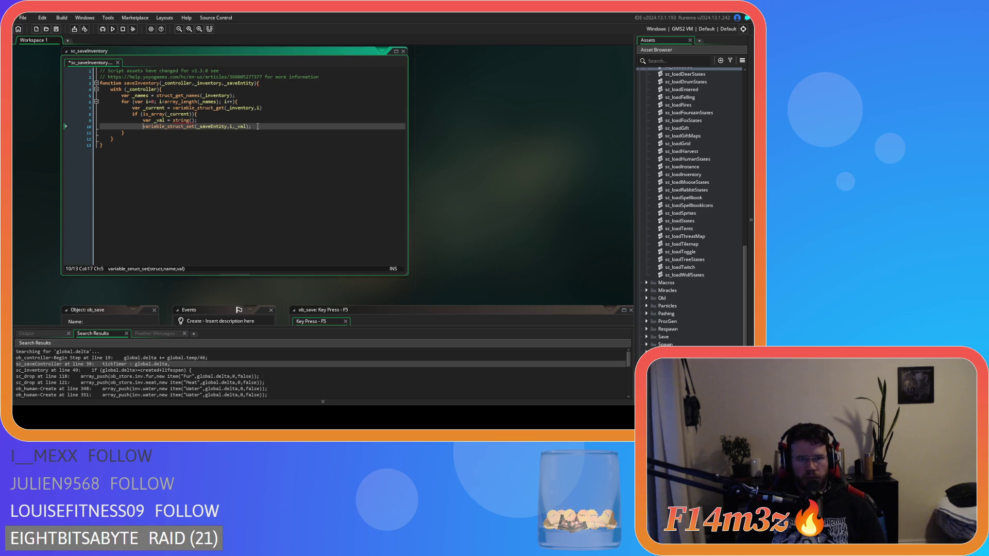
pyautogui.click(260, 126)
pyautogui.press('Return')
pyautogui.click(198, 114)
pyautogui.hotkey('ctrl', 's')
# Step: Pass _current into string() on the _val line, save, and delete the variable_struct_set line
pyautogui.moveTo(178, 117)
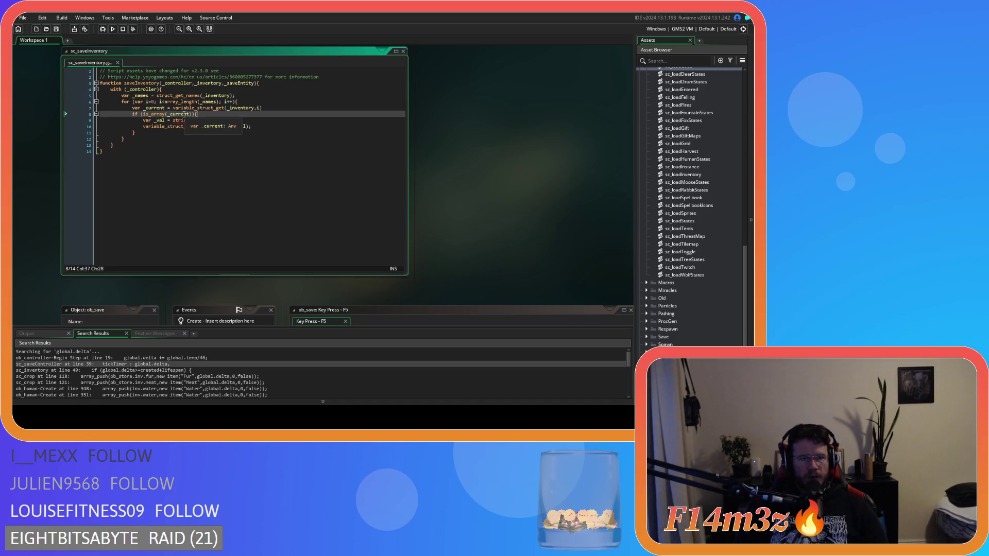
pyautogui.click(199, 118)
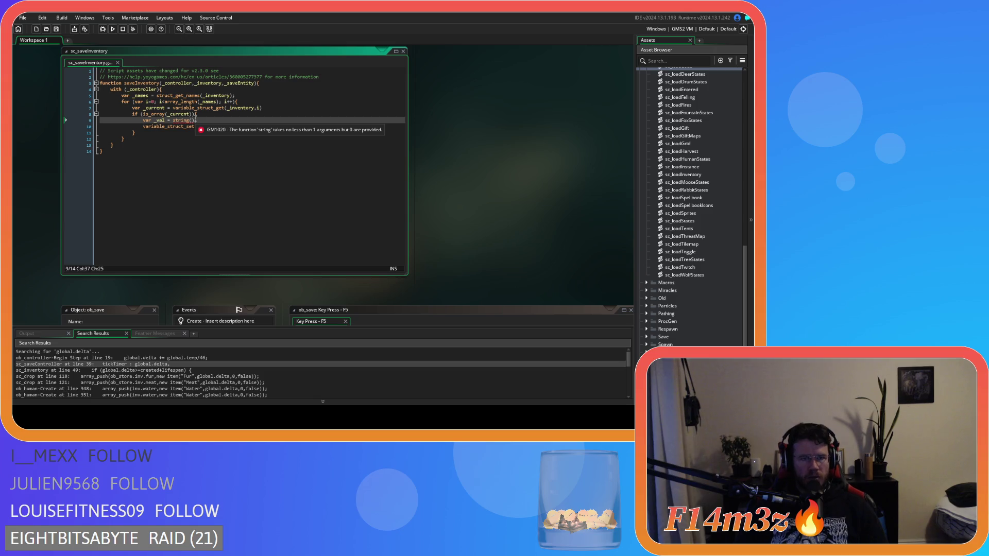
pyautogui.moveTo(184, 115)
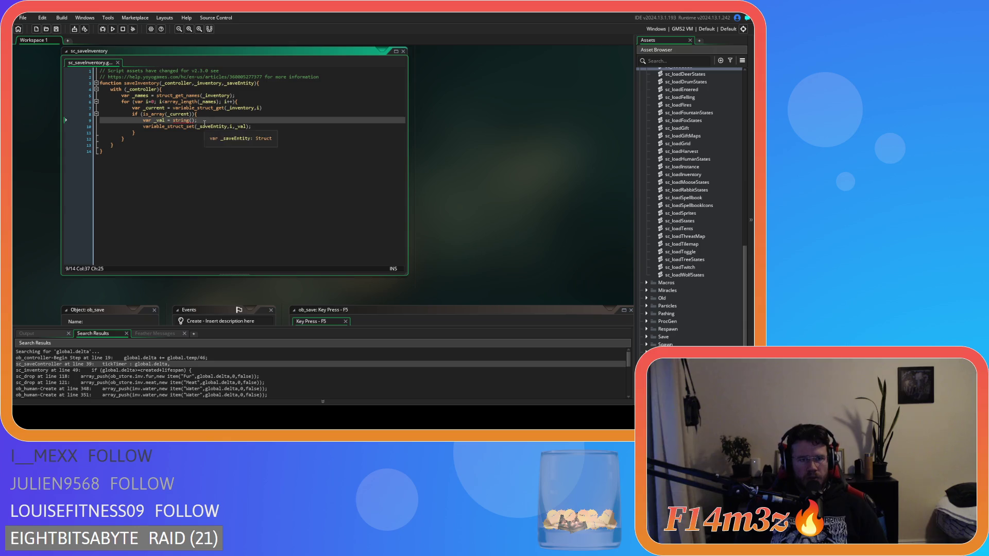
pyautogui.doubleClick(187, 114)
pyautogui.hotkey('ctrl', 'c')
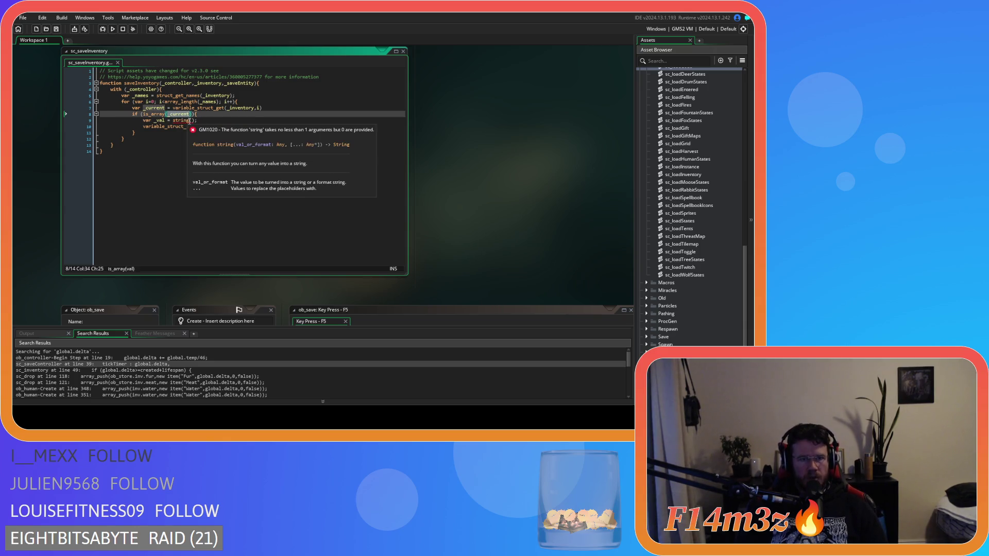
pyautogui.click(190, 121)
pyautogui.hotkey('ctrl', 'v')
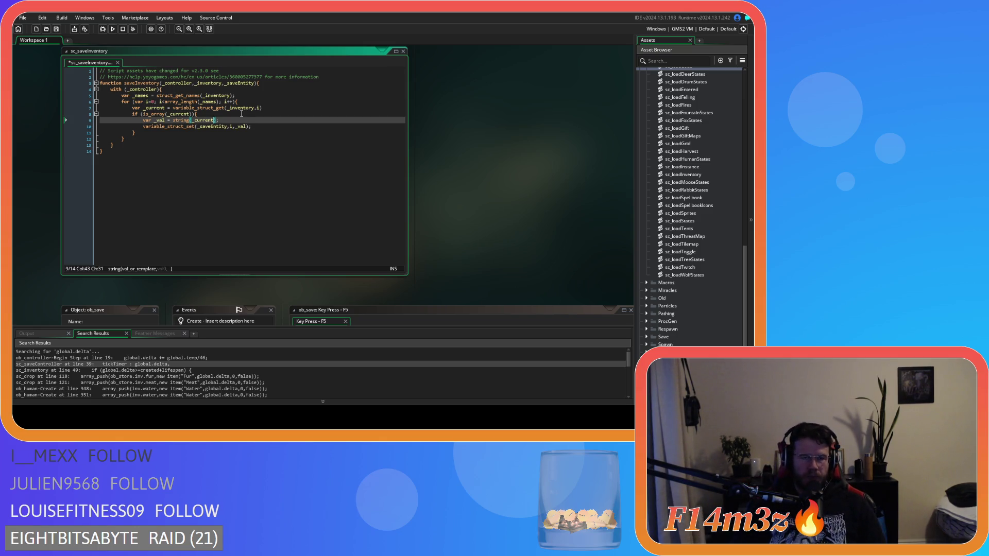
pyautogui.write(');')
pyautogui.click(260, 123)
pyautogui.hotkey('ctrl', 's')
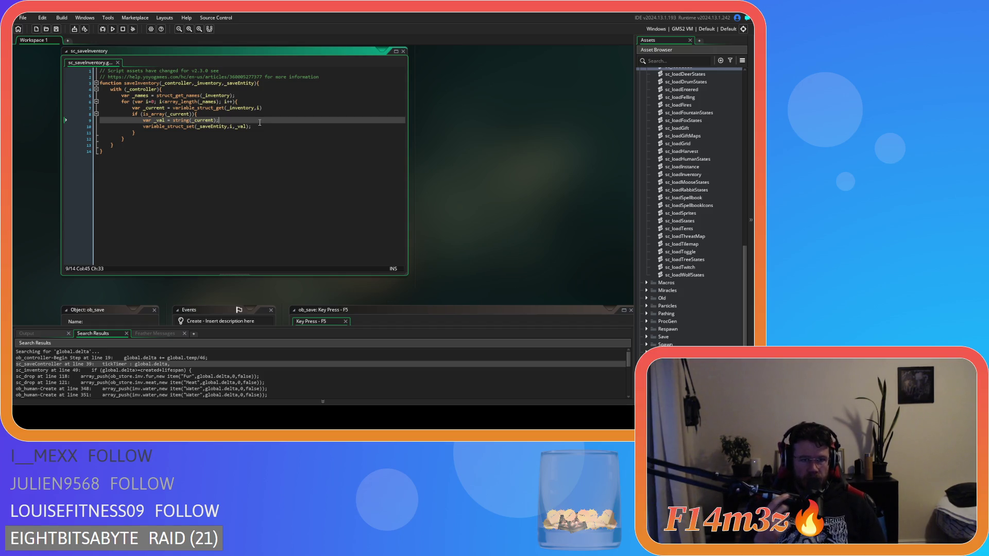
pyautogui.moveTo(251, 126); pyautogui.dragTo(143, 127)
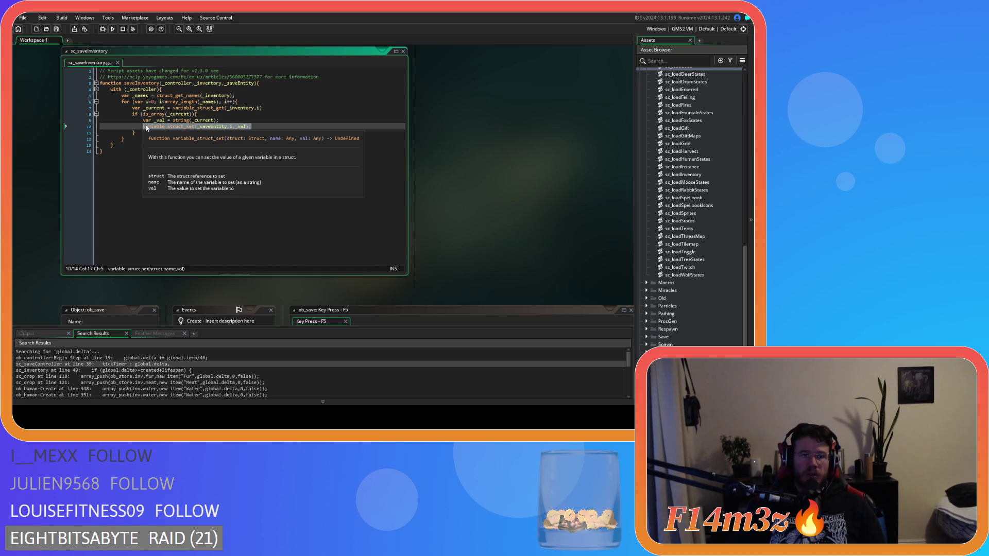
pyautogui.press('Delete')
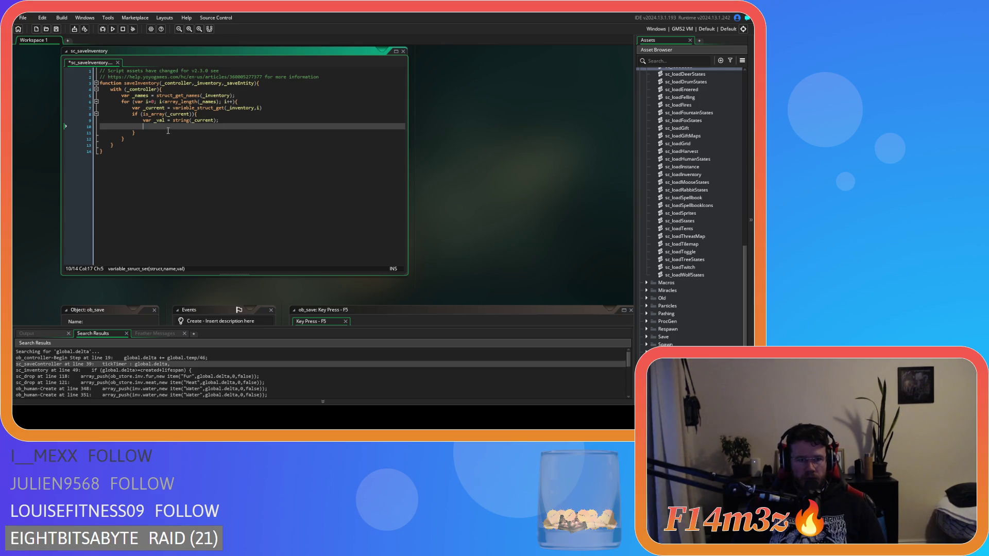
# Step: Remove the blank line and paste variable_struct_set(_saveEntity,i,_val) right after the if block's closing brace
pyautogui.hotkey('shift', 'Delete')
pyautogui.press('Return')
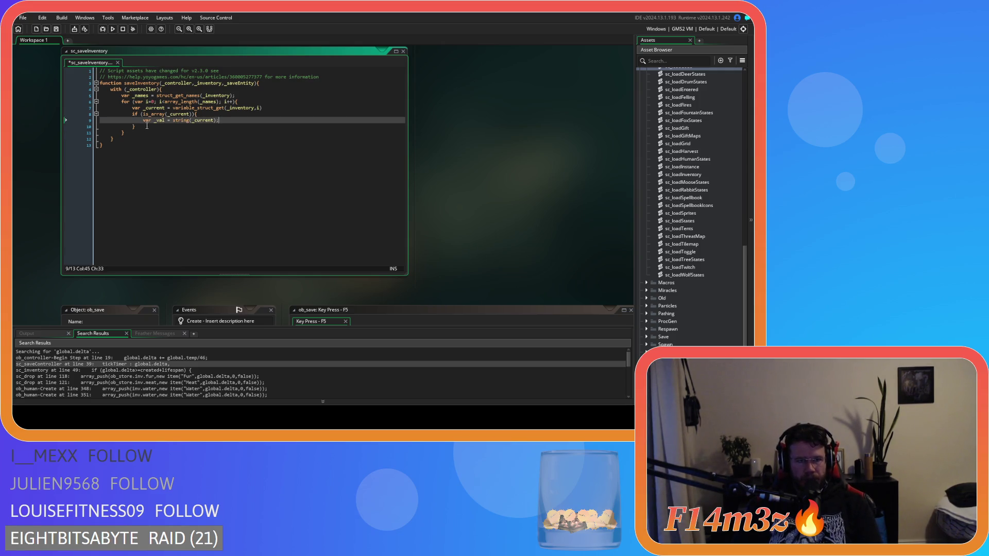
pyautogui.hotkey('ctrl', 'v')
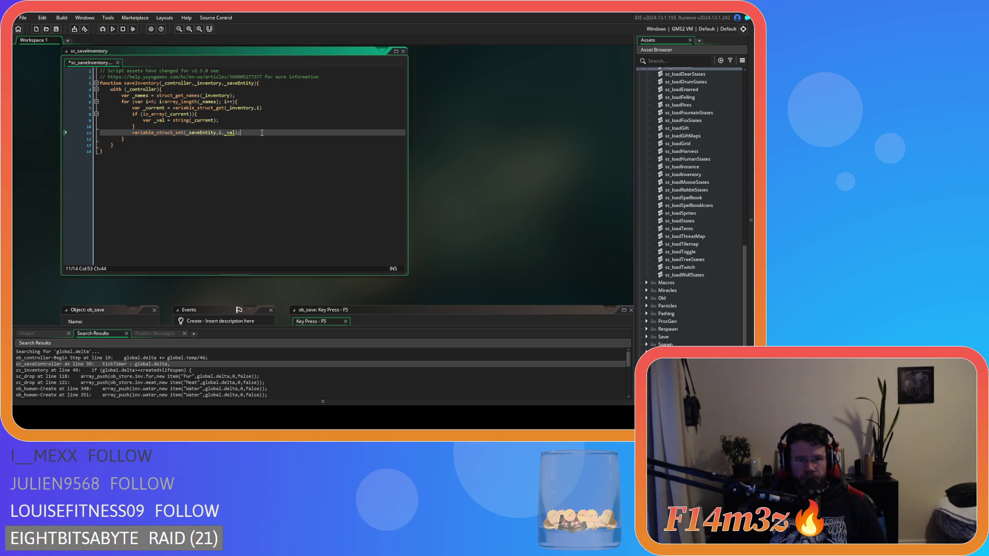
pyautogui.moveTo(231, 133)
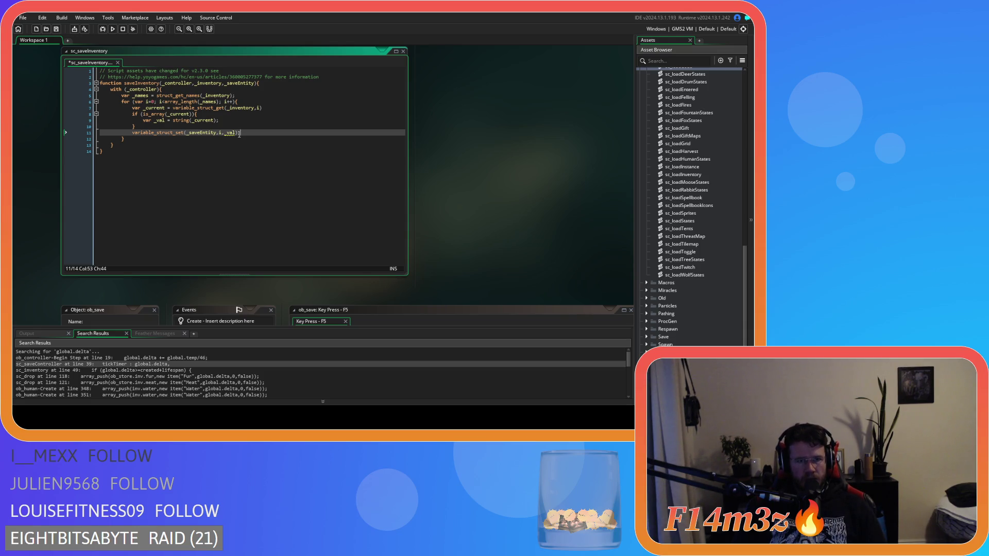
# Step: Add an else{ branch and move variable_struct_set(_saveEntity,i,_val) inside the is_array branch
pyautogui.click(208, 125)
pyautogui.moveTo(185, 132)
pyautogui.write('else')
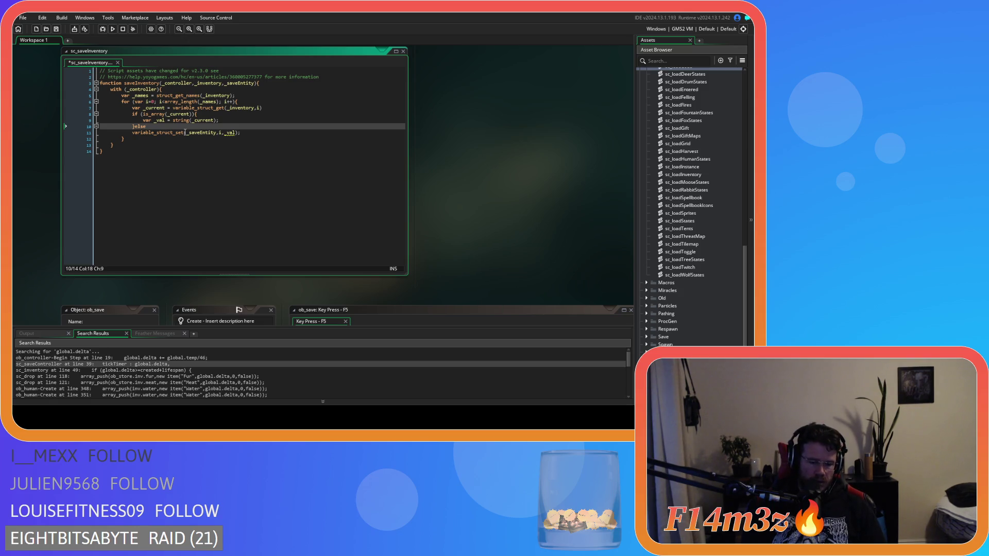
pyautogui.press('Return')
pyautogui.press('Return')
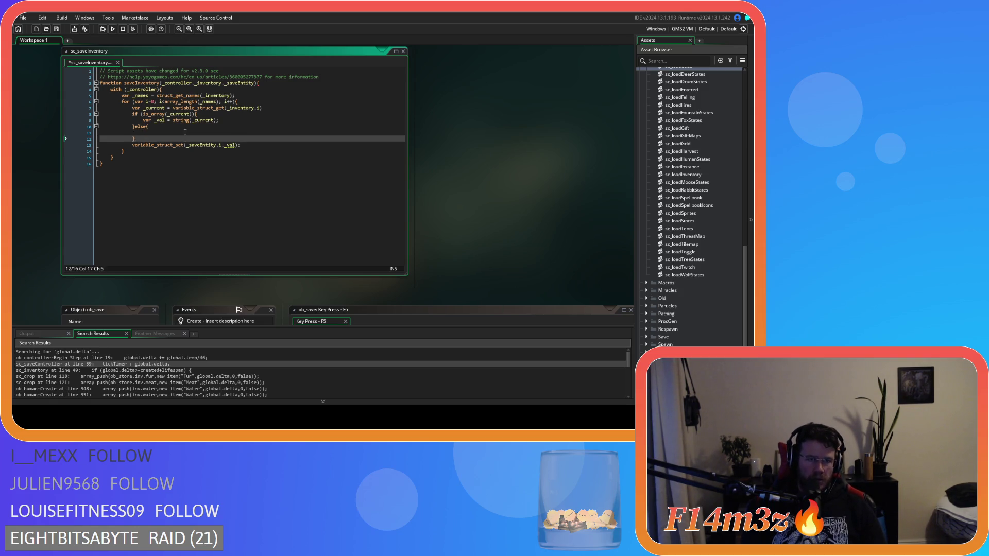
pyautogui.moveTo(240, 145); pyautogui.dragTo(80, 147)
pyautogui.hotkey('ctrl', 'x')
pyautogui.press('BackSpace')
pyautogui.press('BackSpace')
pyautogui.click(221, 120)
pyautogui.press('Return')
pyautogui.hotkey('ctrl', 'v')
# Step: Put variable_struct_set(_saveEntity,i,_current) in the else branch and save the script
pyautogui.click(183, 140)
pyautogui.press('Return')
pyautogui.hotkey('ctrl', 'v')
pyautogui.click(182, 139)
pyautogui.press('Delete')
pyautogui.doubleClick(242, 138)
pyautogui.write('_current')
pyautogui.click(304, 120)
pyautogui.hotkey('ctrl', 's')
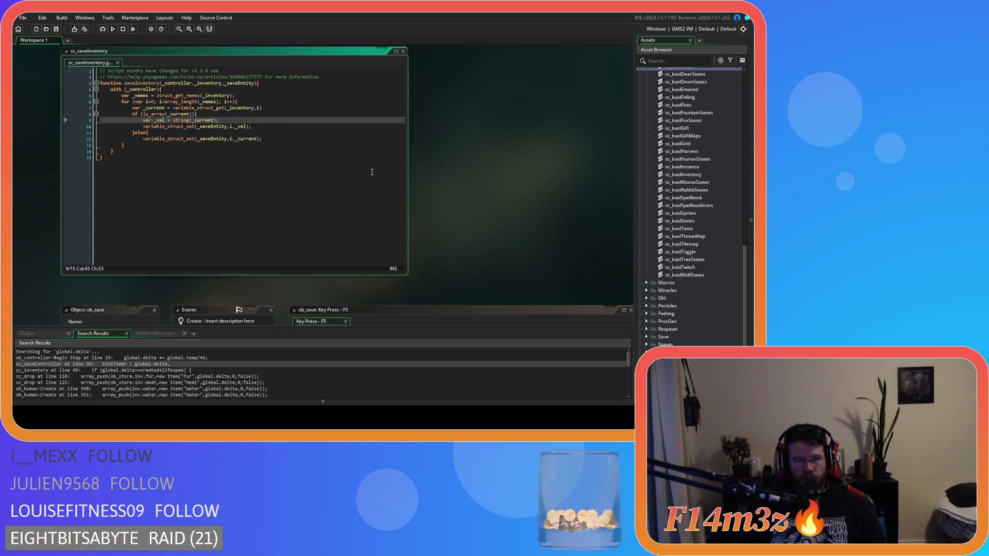
pyautogui.moveTo(205, 108)
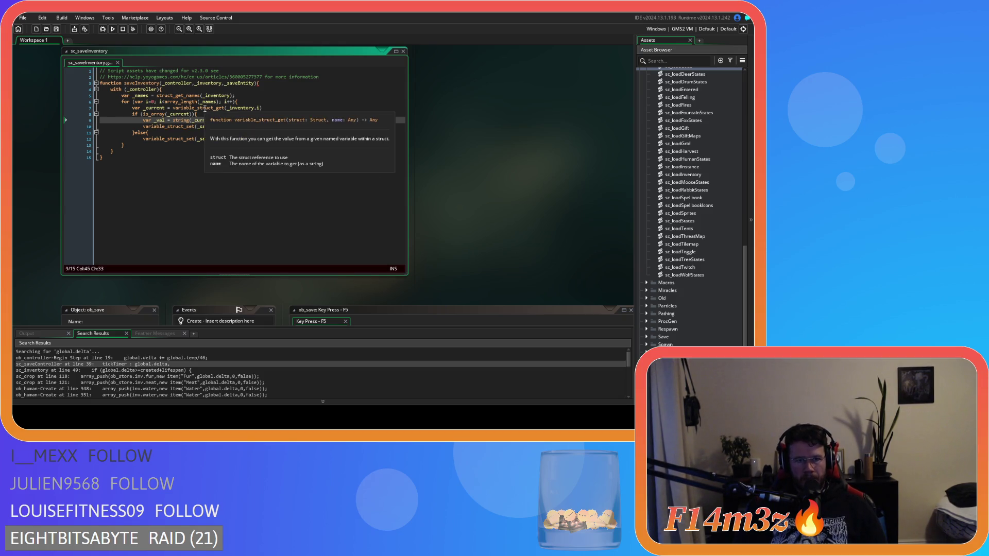
pyautogui.click(290, 138)
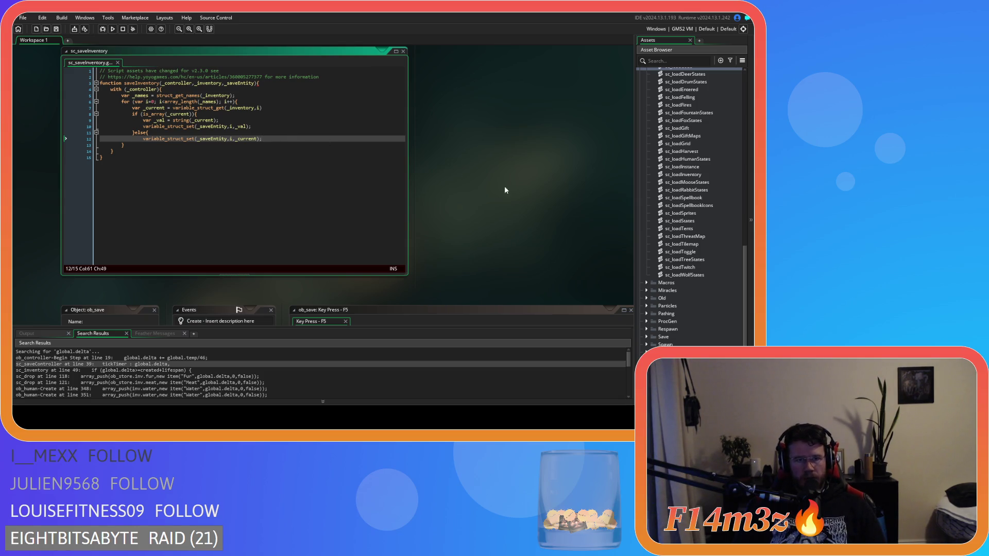
# Step: Go to the sc_loadCode script's is_struct check on line 203
pyautogui.scroll(-10, 508, 187)
pyautogui.scroll(-8, 228, 255)
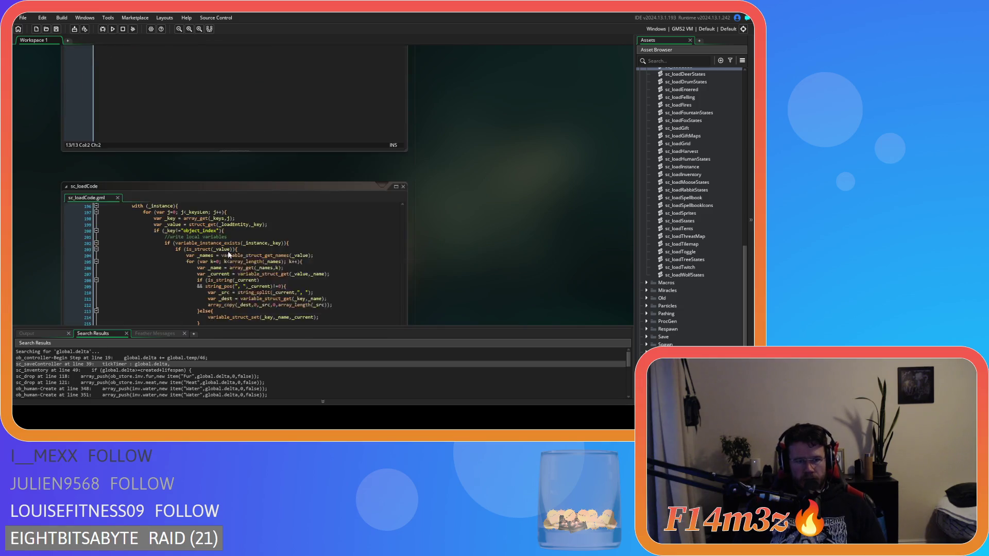
pyautogui.scroll(1, 382, 294)
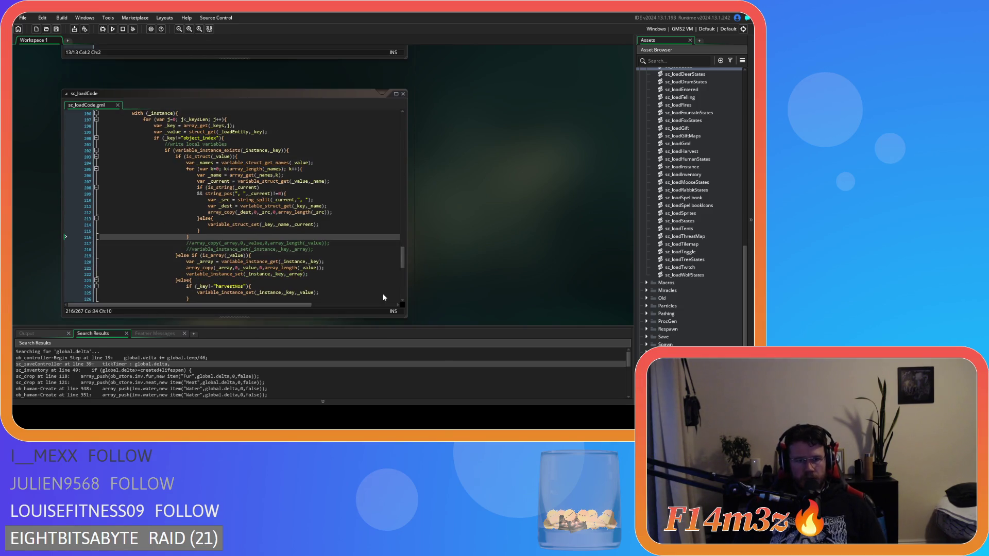
pyautogui.click(317, 232)
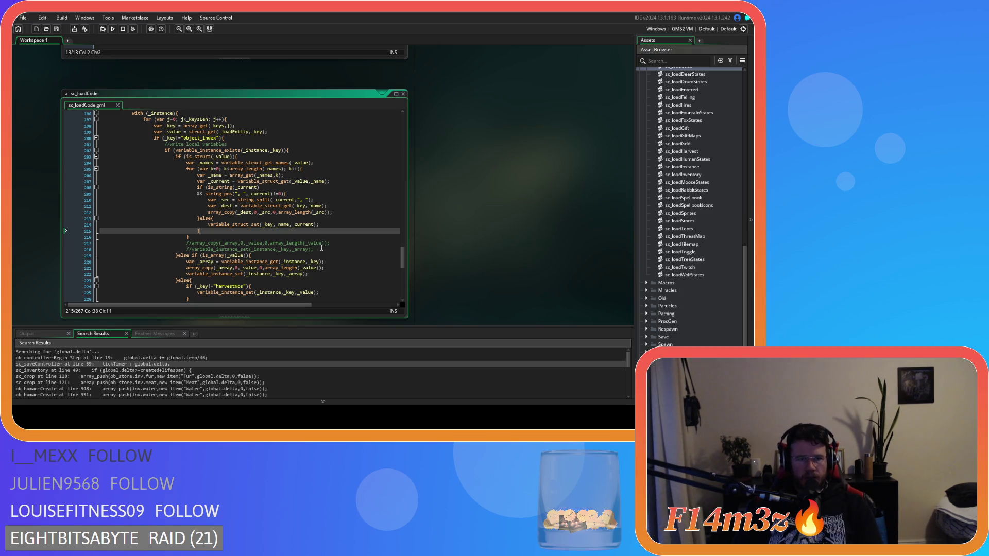
pyautogui.click(249, 156)
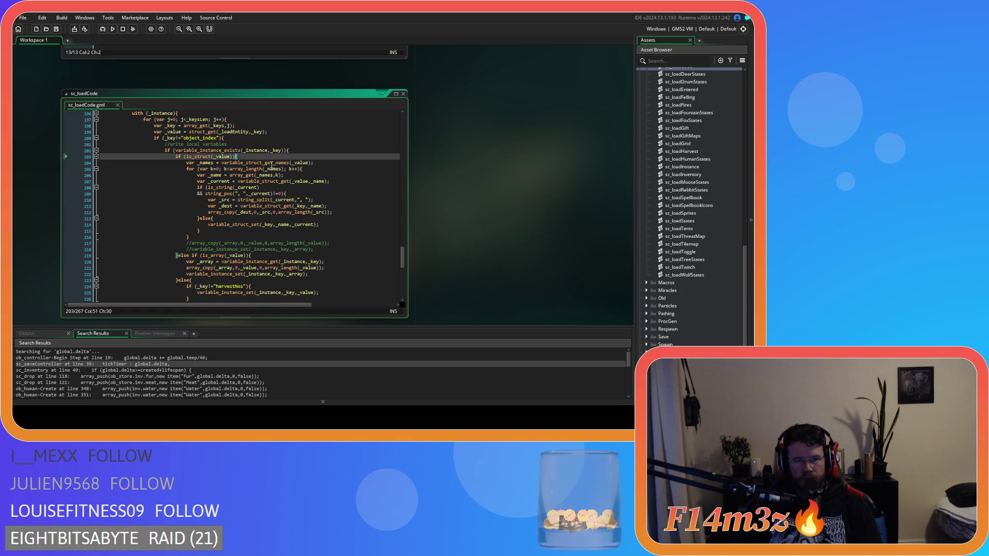
pyautogui.press('End')
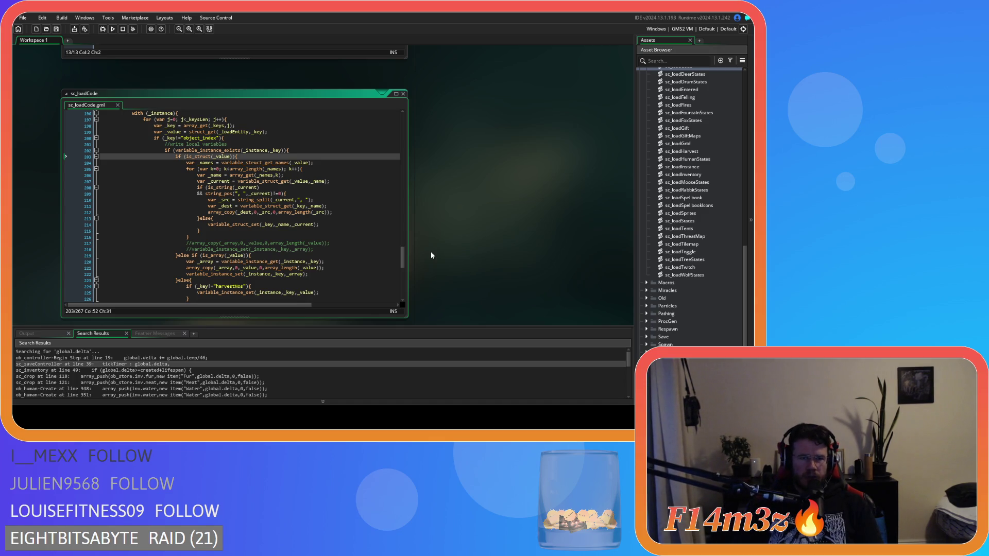
pyautogui.scroll(1, 431, 255)
# Step: Step through lines 205–216 of the struct loop, from the names loop to the closing brace
pyautogui.click(308, 191)
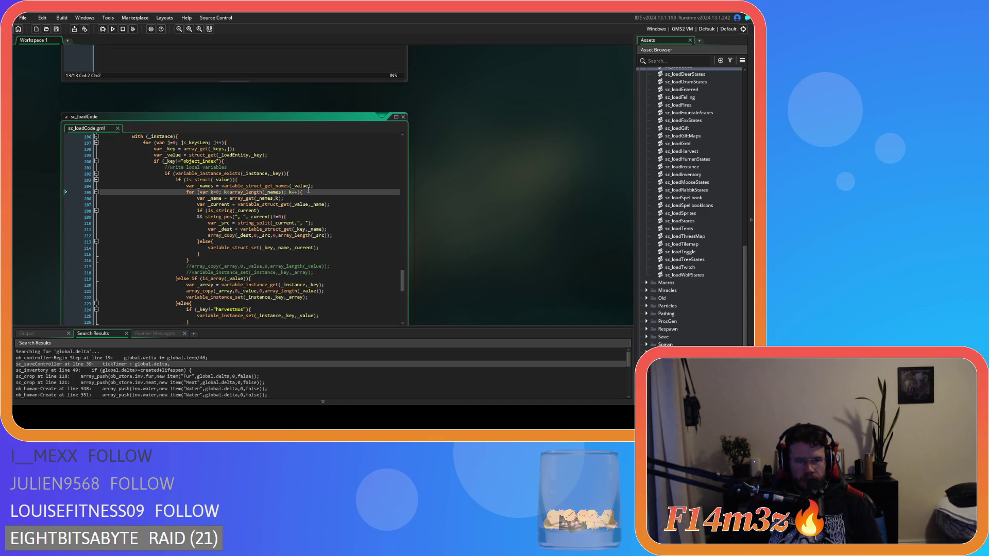
pyautogui.click(321, 217)
pyautogui.click(266, 259)
pyautogui.click(337, 233)
pyautogui.click(335, 248)
pyautogui.click(329, 229)
pyautogui.click(333, 222)
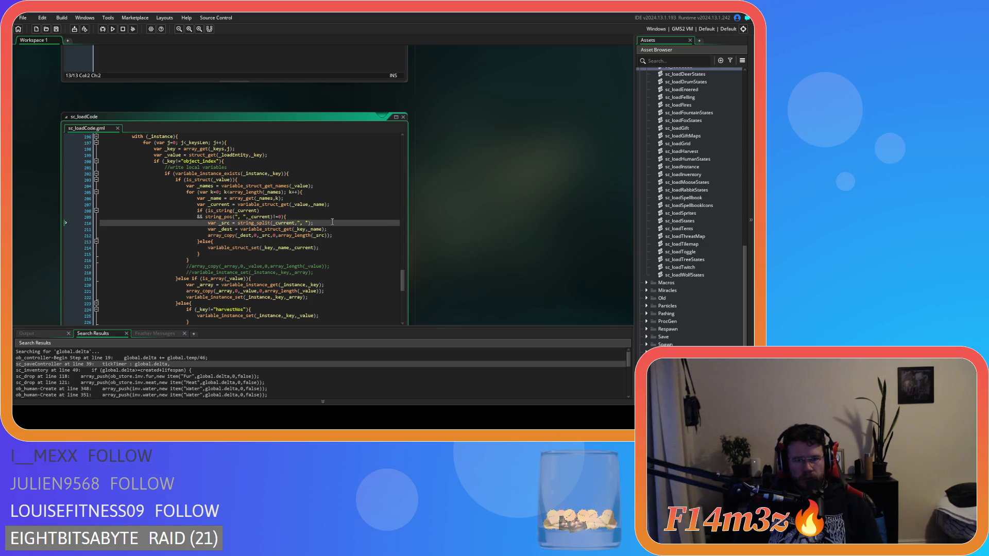
# Step: Highlight the string_pos separator, the array_copy arguments and the else branch's variable_struct_set call
pyautogui.moveTo(238, 217); pyautogui.dragTo(248, 217)
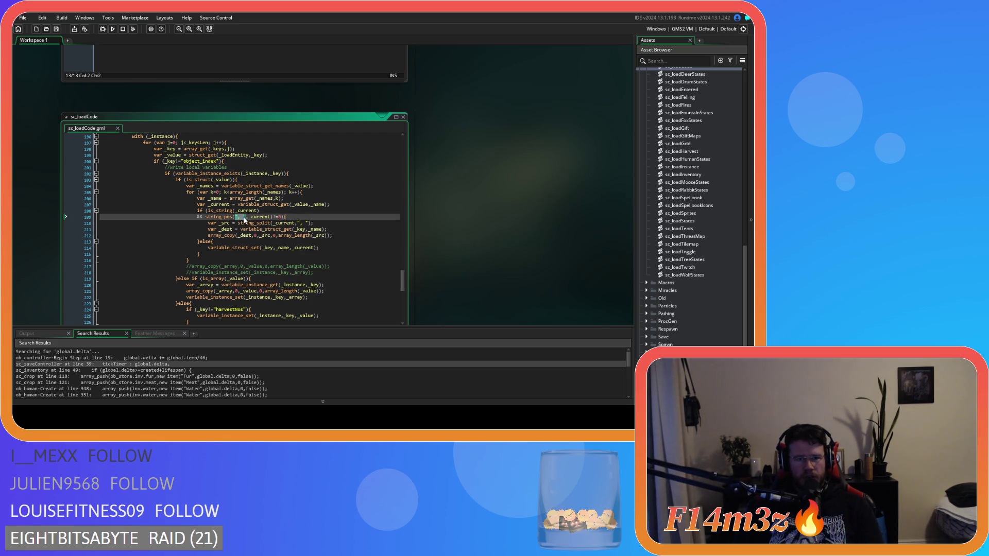
pyautogui.write('", "')
pyautogui.click(247, 223)
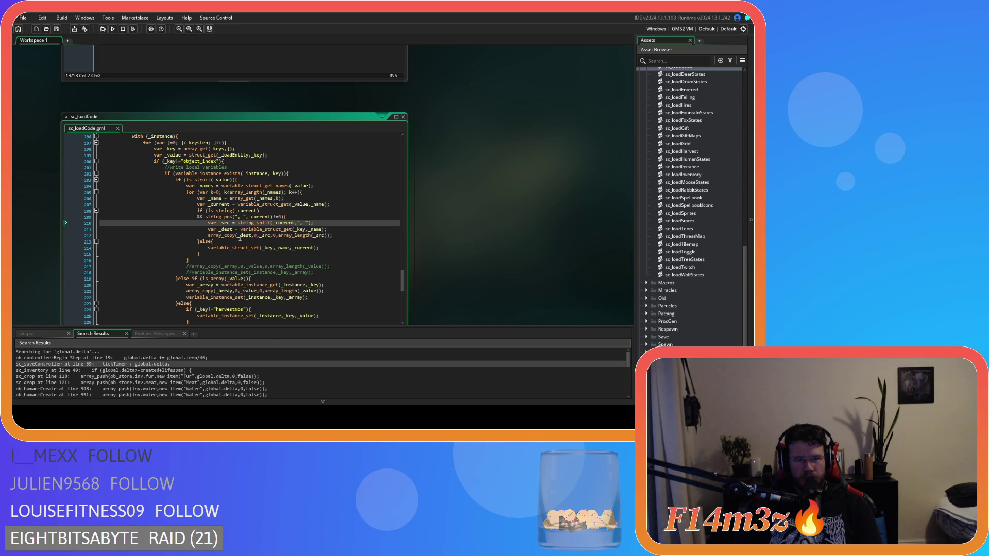
pyautogui.moveTo(230, 235); pyautogui.dragTo(341, 233)
pyautogui.click(341, 233)
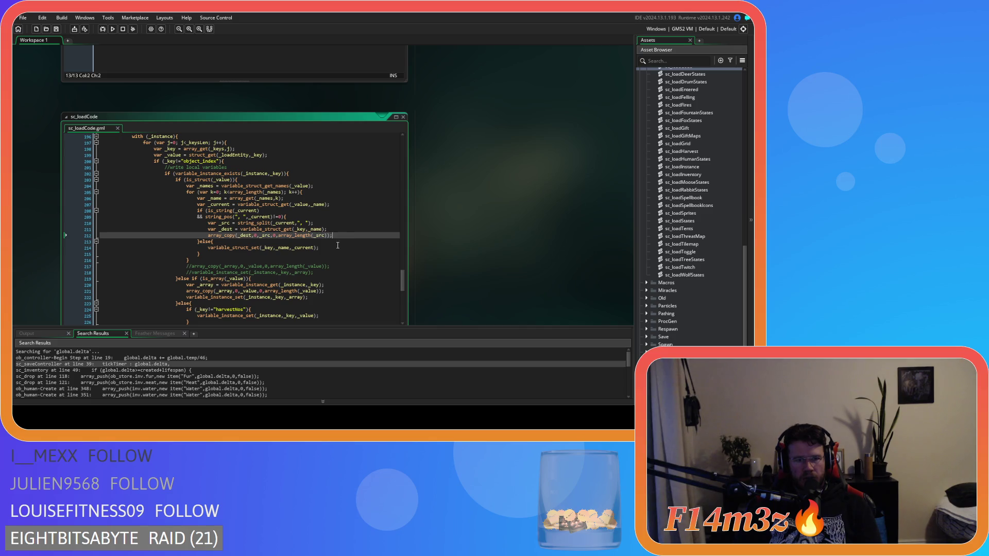
pyautogui.click(219, 248)
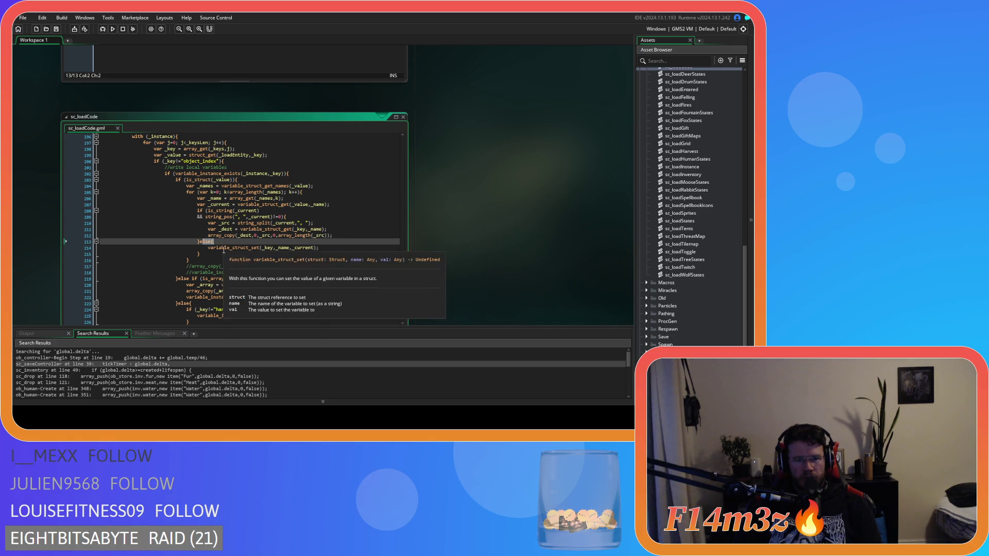
pyautogui.moveTo(218, 248); pyautogui.dragTo(266, 249)
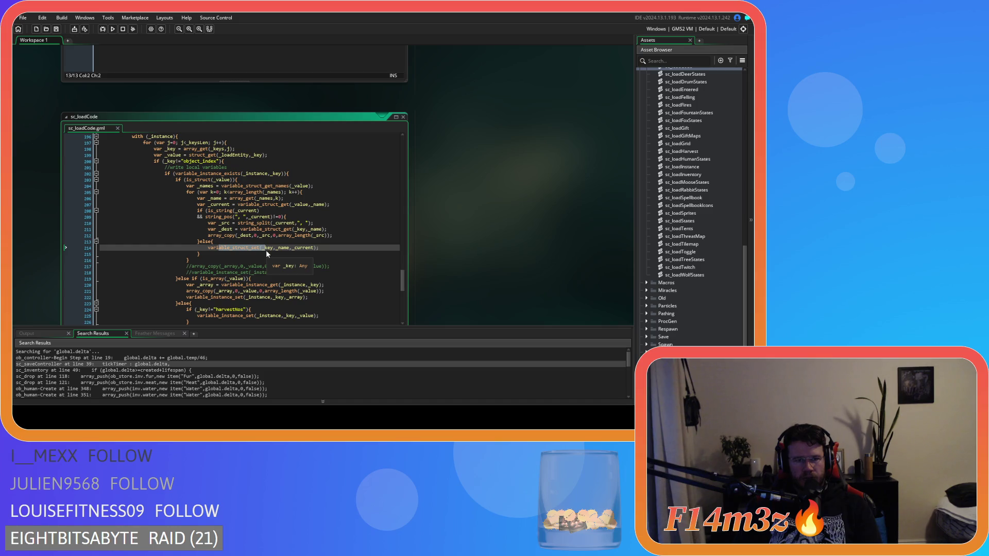
pyautogui.click(335, 250)
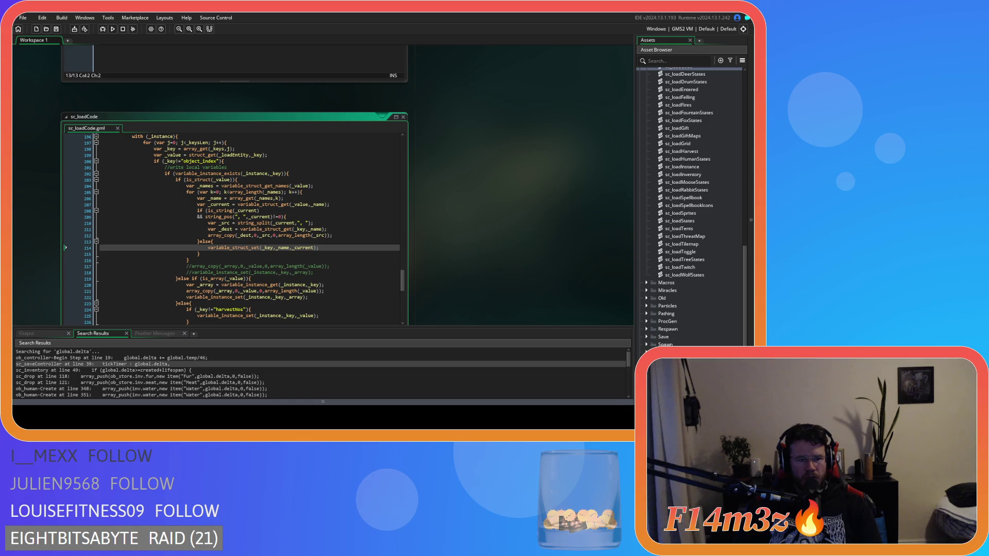
pyautogui.scroll(5, 423, 208)
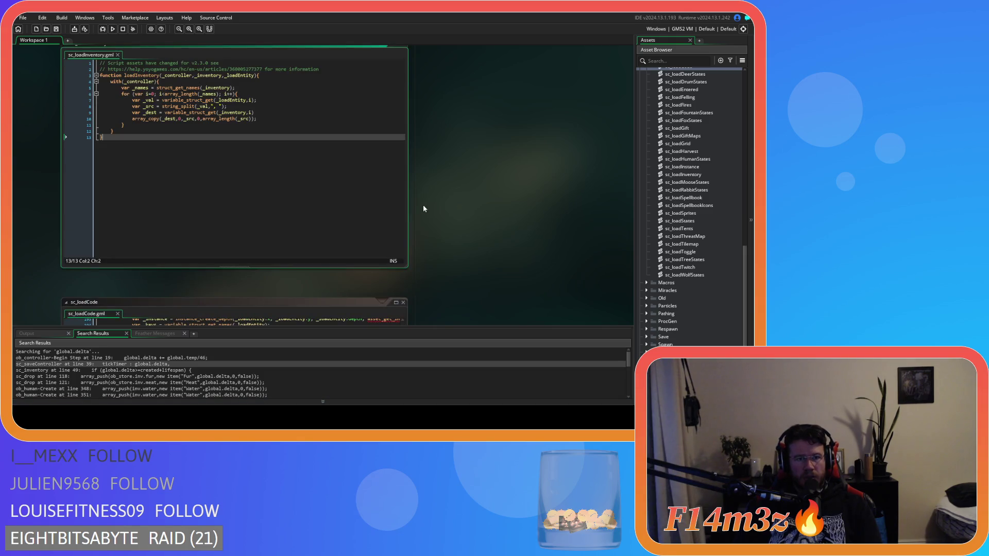
# Step: Review lines 212–216 of sc_loadCode around the array_copy line and the }else{ branch
pyautogui.scroll(-7, 424, 208)
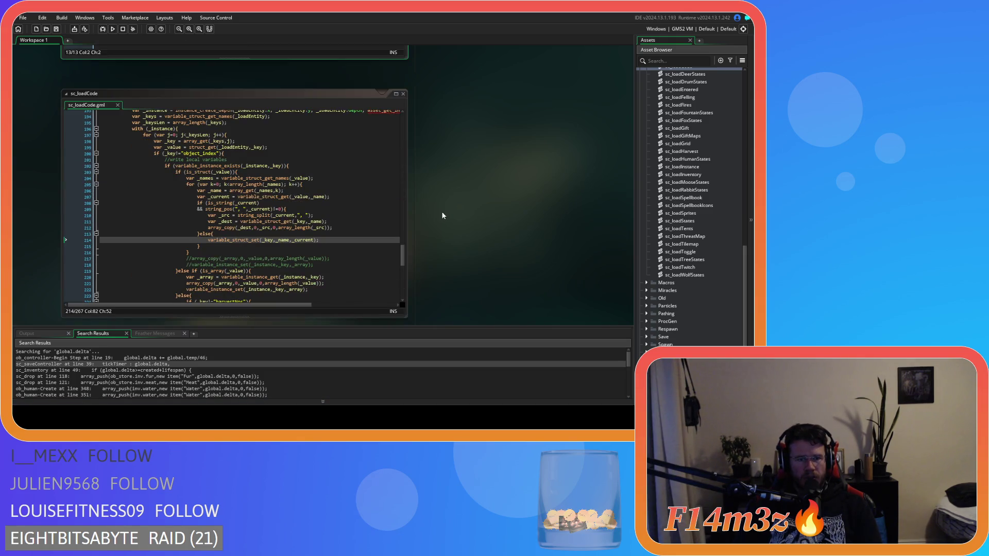
pyautogui.scroll(1, 53, 264)
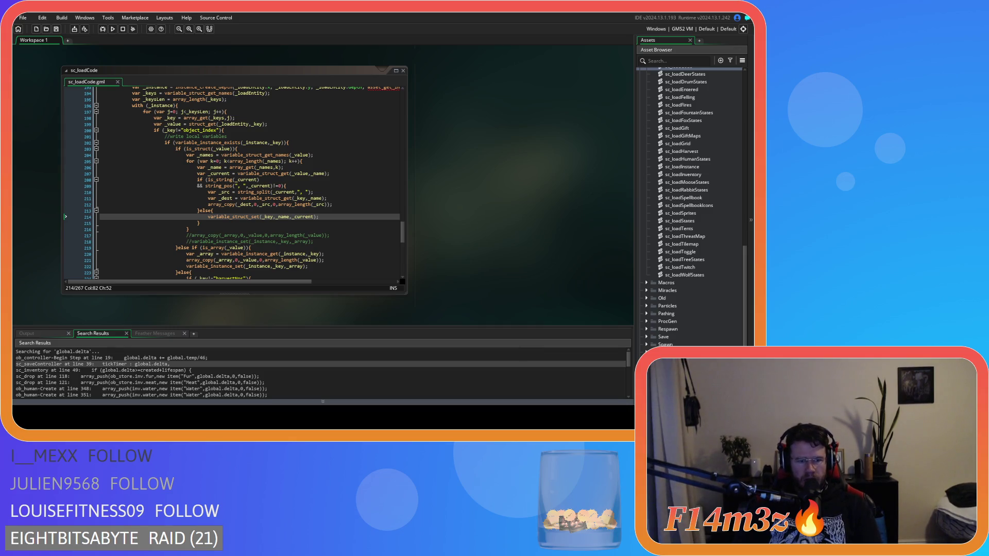
pyautogui.click(286, 229)
pyautogui.click(286, 225)
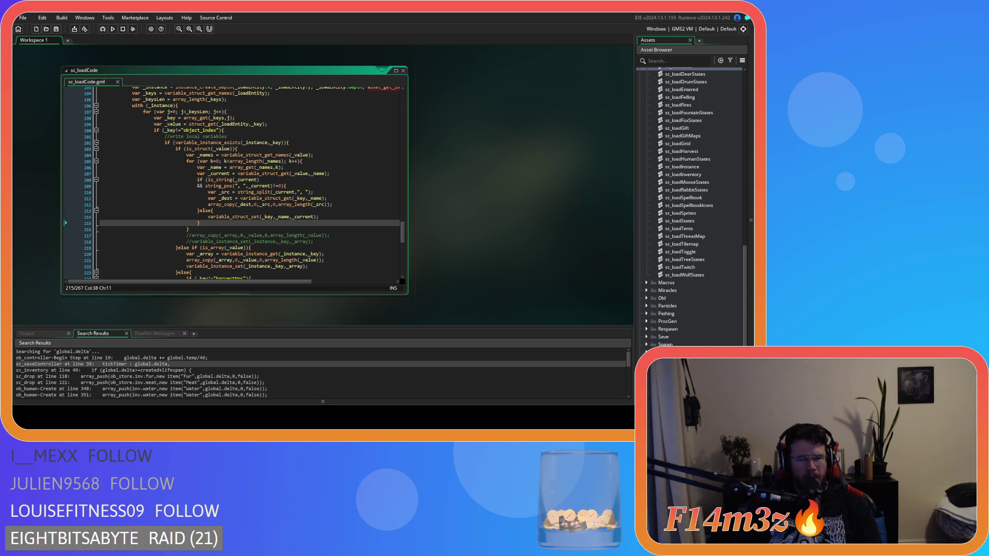
pyautogui.click(282, 216)
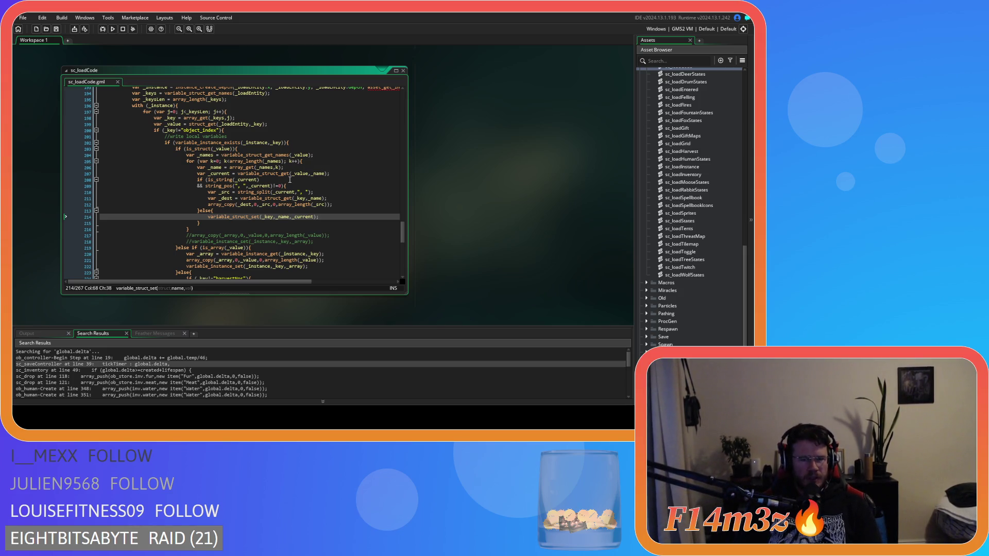
pyautogui.click(330, 204)
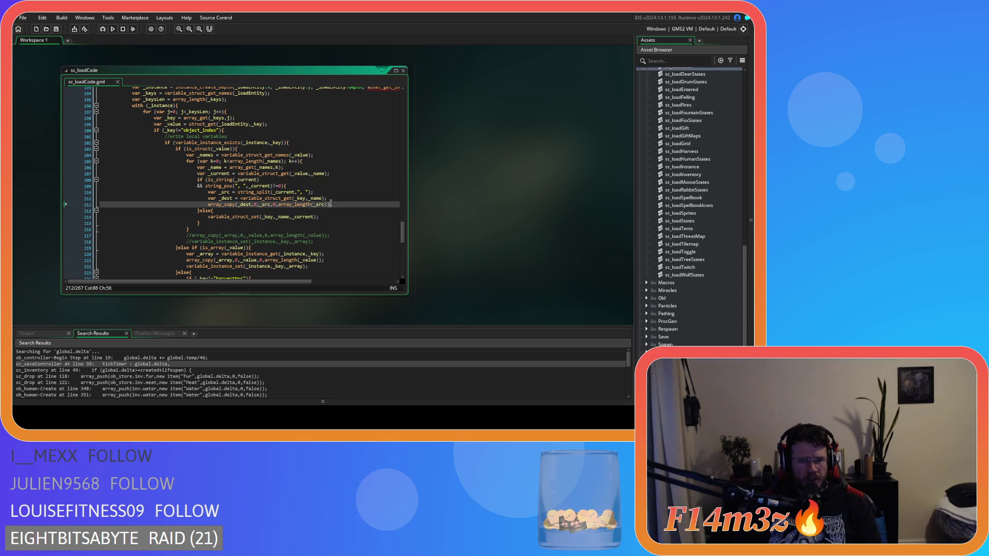
pyautogui.click(338, 210)
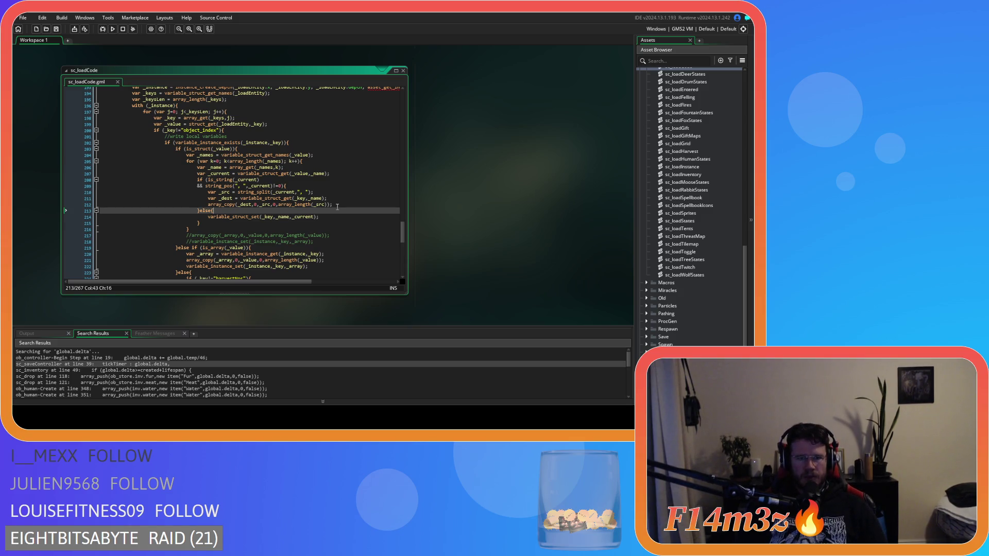
pyautogui.click(229, 225)
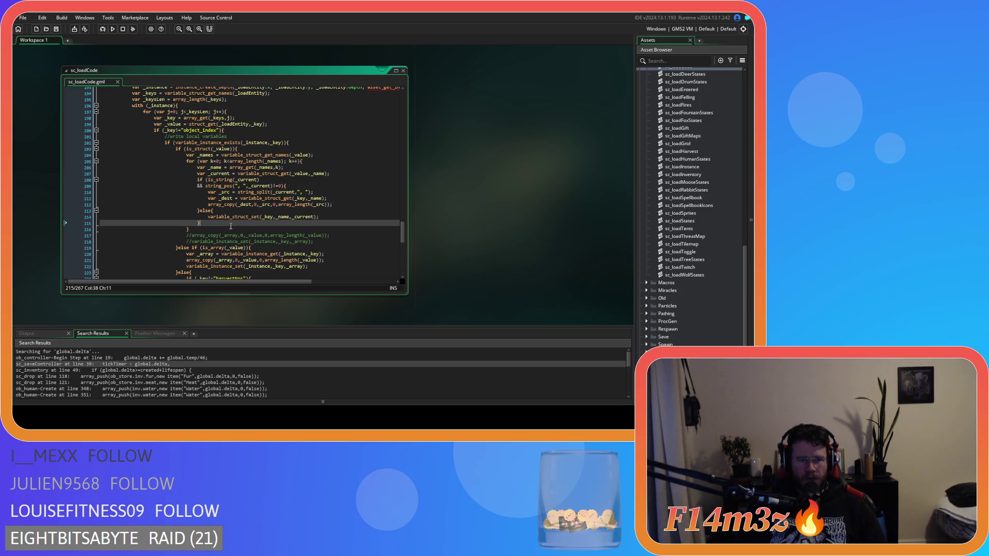
# Step: Insert an is_method() call on a new line 216 below the closing brace
pyautogui.press('Return')
pyautogui.write('is)')
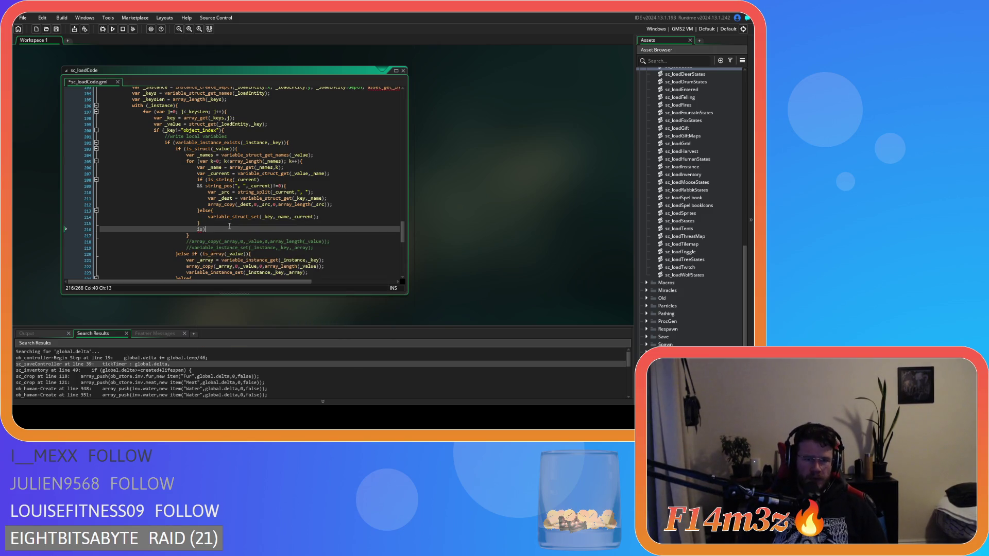
pyautogui.press('BackSpace')
pyautogui.write('_')
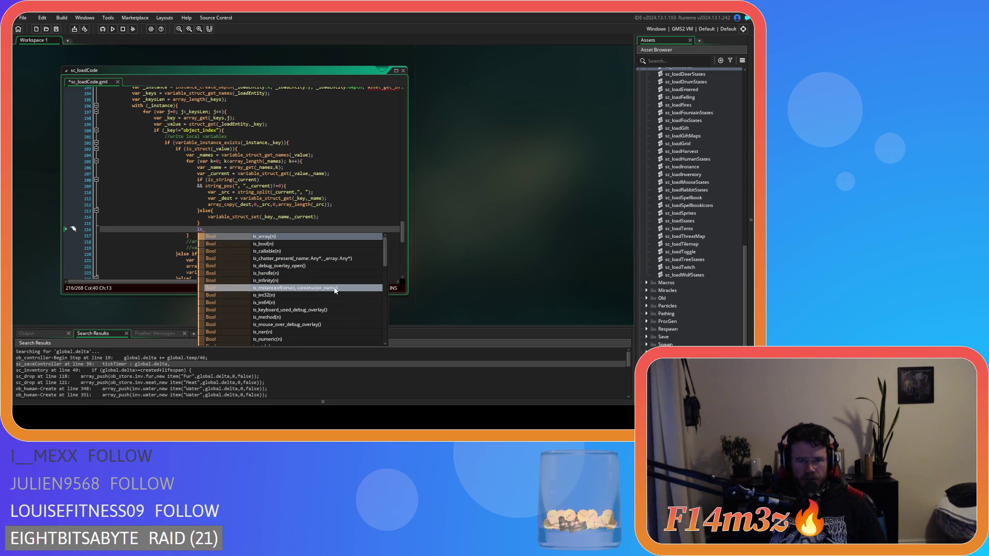
pyautogui.scroll(-1, 335, 291)
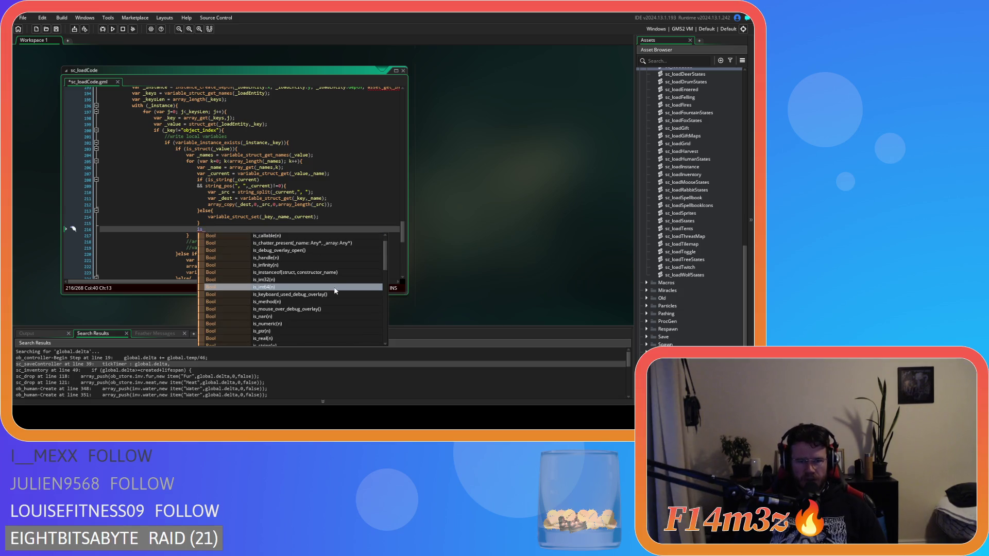
pyautogui.click(335, 301)
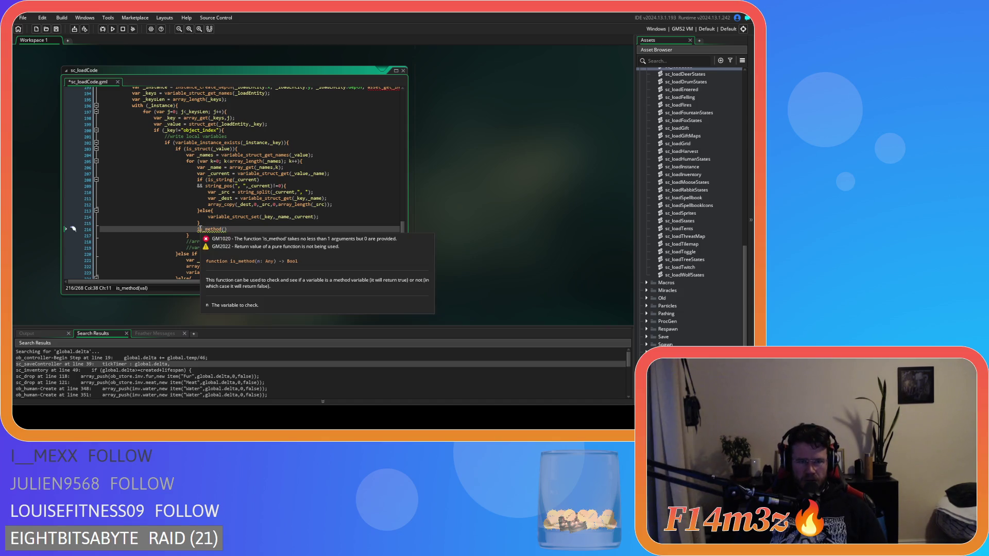
pyautogui.press('Home')
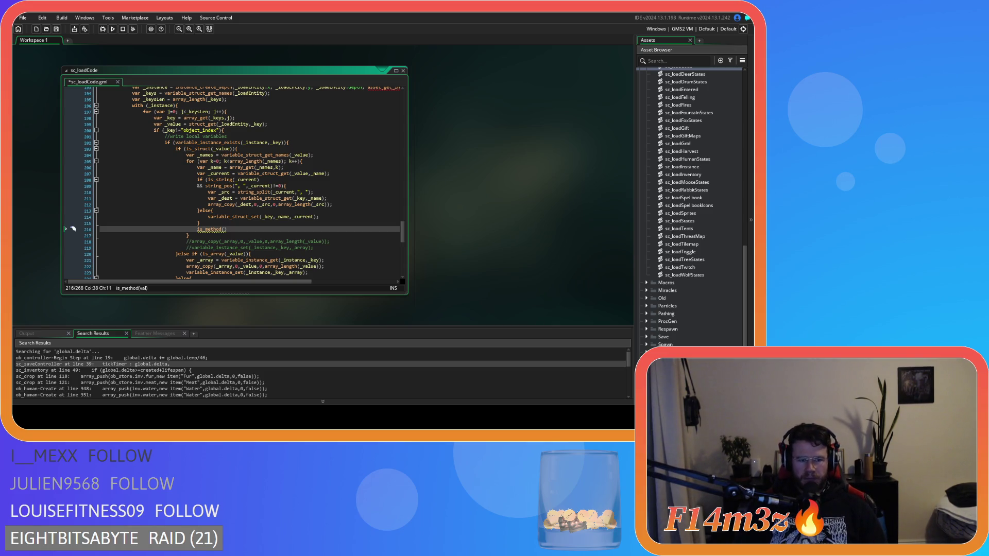
# Step: Delete the is_method() line, turn }else{ into else if (!is_callable(_current)), and save
pyautogui.moveTo(228, 231); pyautogui.dragTo(64, 228)
pyautogui.press('BackSpace')
pyautogui.press('BackSpace')
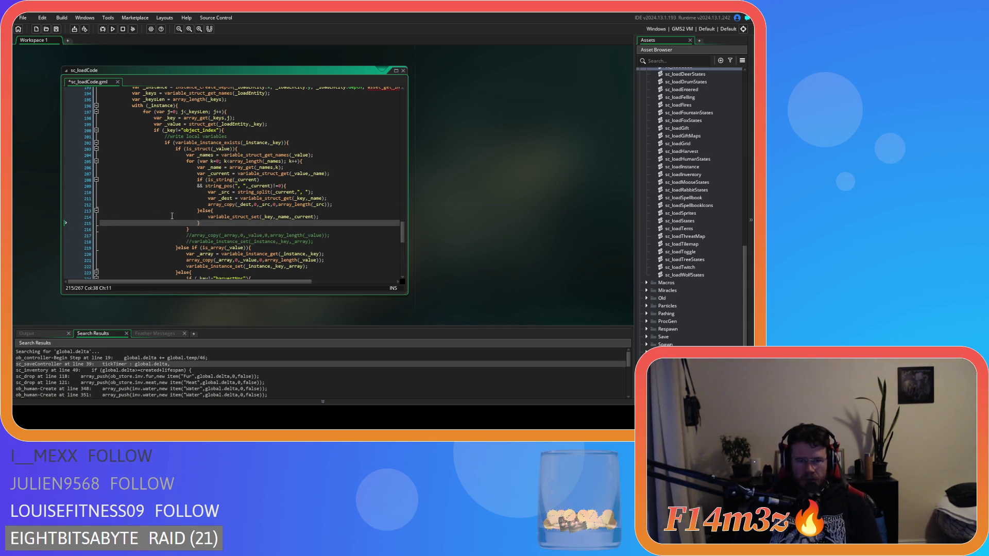
pyautogui.click(211, 211)
pyautogui.write('if (!is')
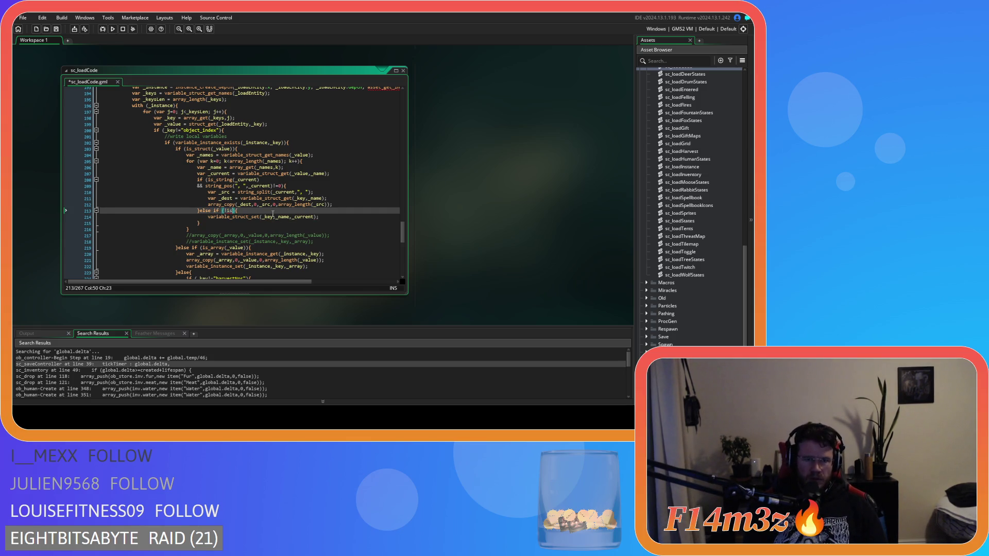
pyautogui.write('_cal')
pyautogui.press('Return')
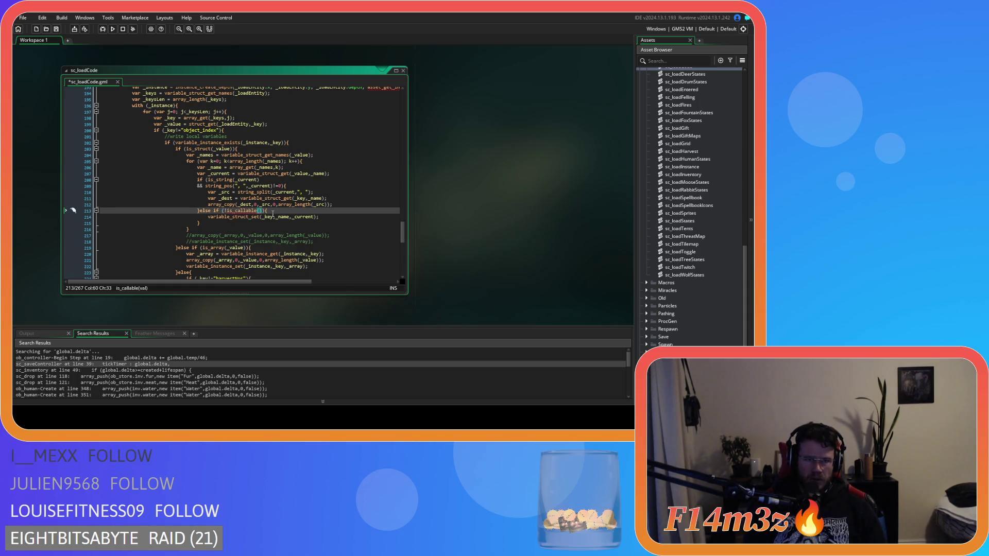
pyautogui.write('_current')
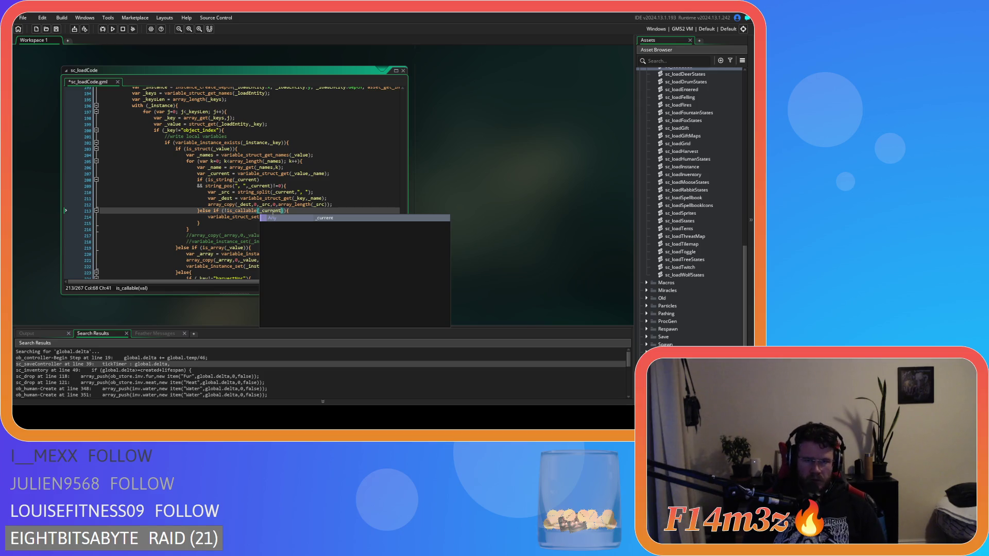
pyautogui.press('Return')
pyautogui.click(283, 229)
pyautogui.hotkey('ctrl', 's')
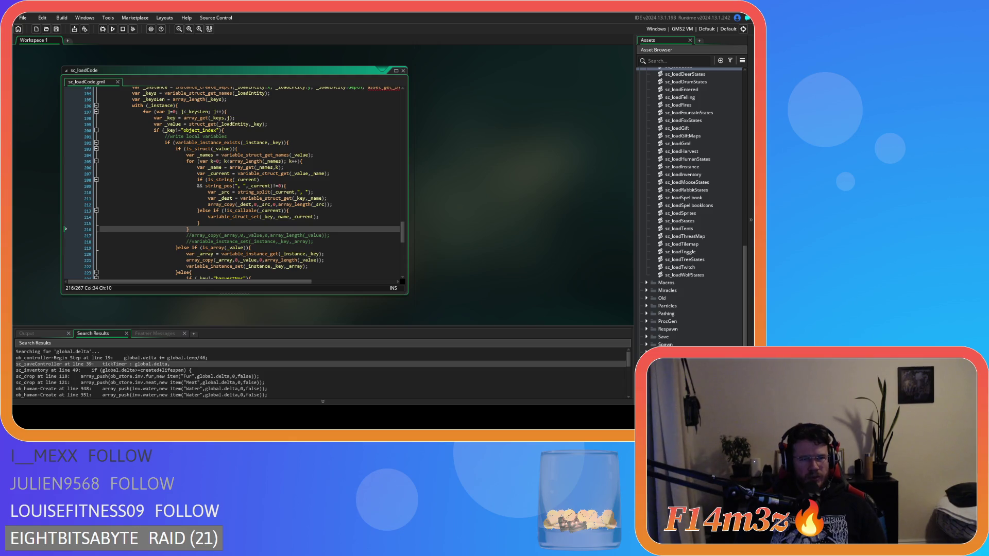
# Step: Delete the two commented-out lines below the struct block and save sc_loadCode
pyautogui.click(236, 199)
pyautogui.click(237, 223)
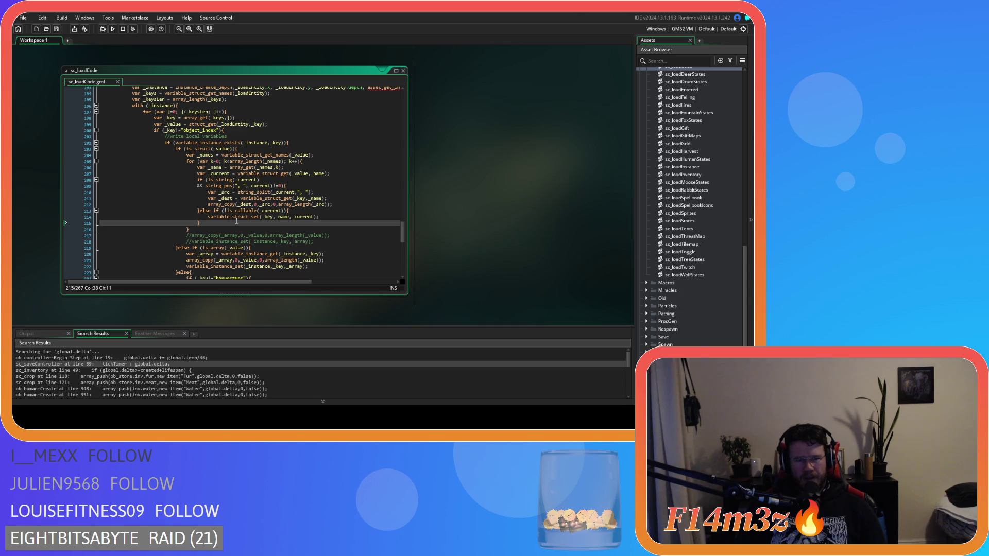
pyautogui.moveTo(314, 241); pyautogui.dragTo(189, 229)
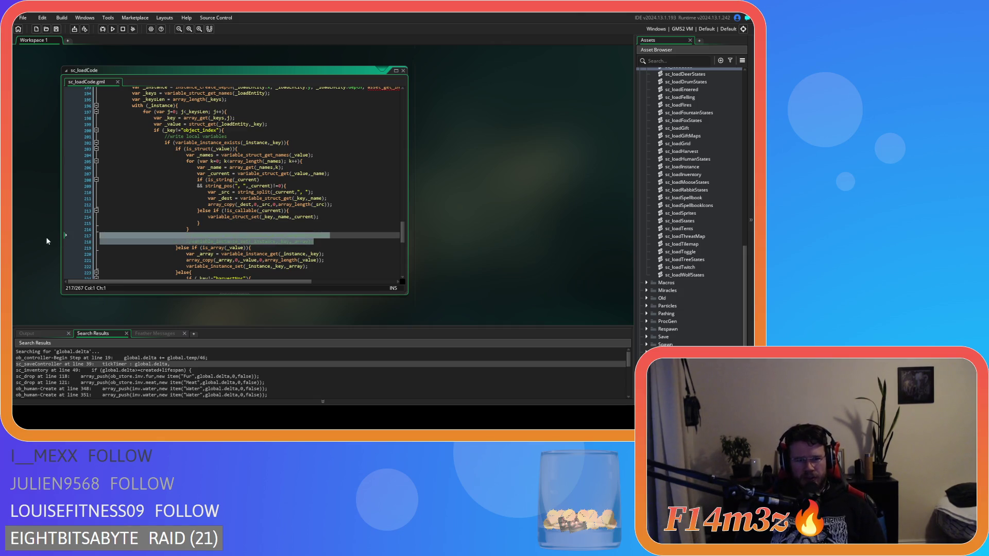
pyautogui.press('BackSpace')
pyautogui.click(275, 167)
pyautogui.hotkey('ctrl', 's')
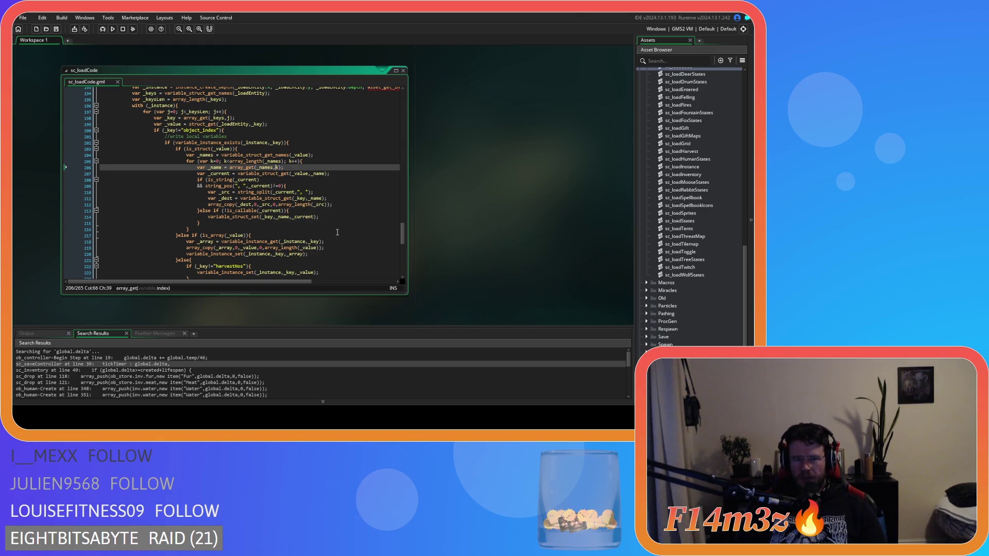
pyautogui.scroll(-5, 466, 228)
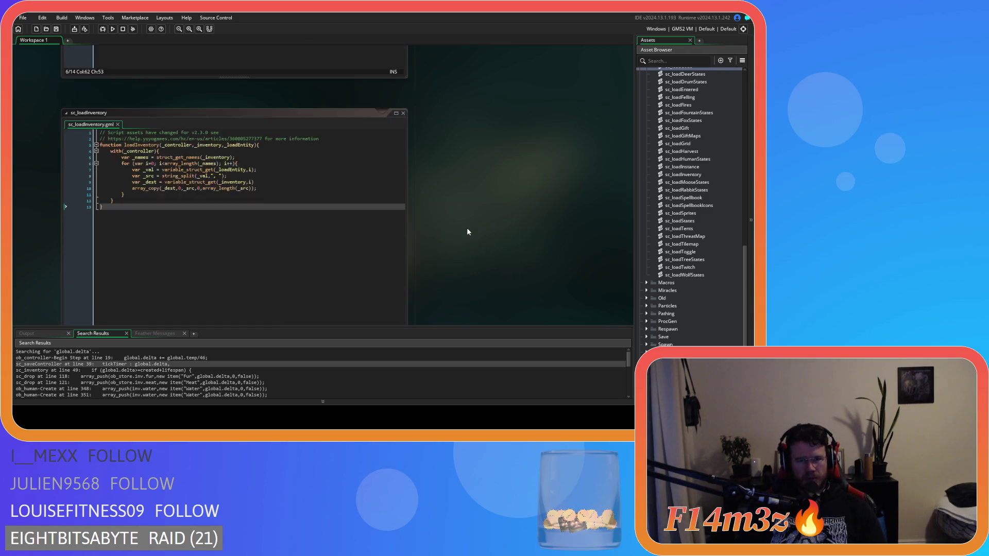
pyautogui.scroll(3, 466, 227)
pyautogui.scroll(3, 467, 229)
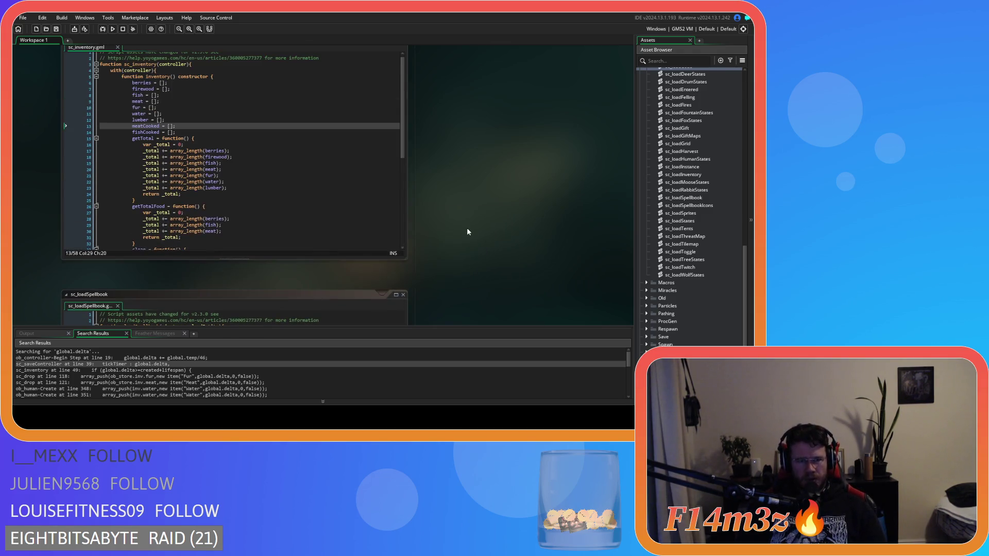
pyautogui.scroll(-5, 468, 232)
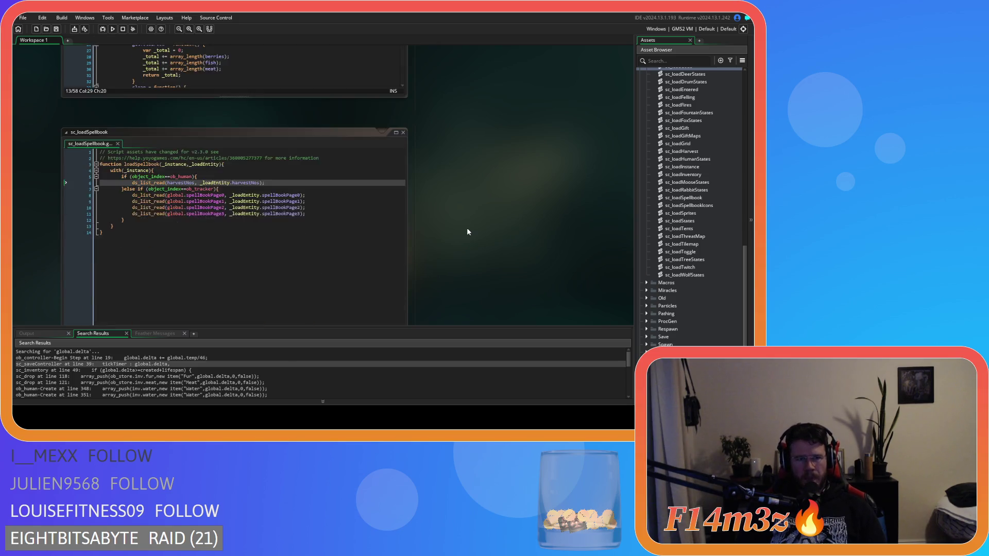
pyautogui.scroll(-3, 467, 231)
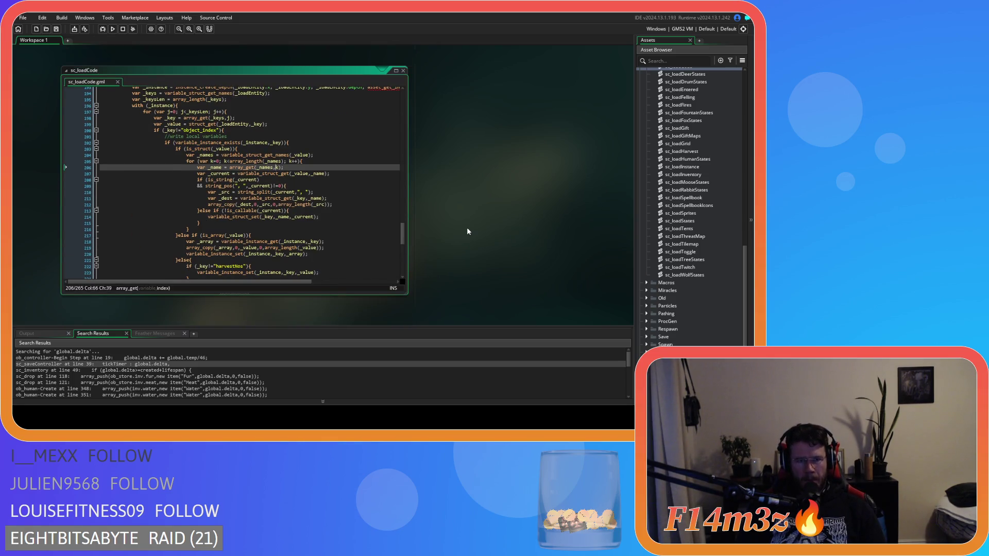
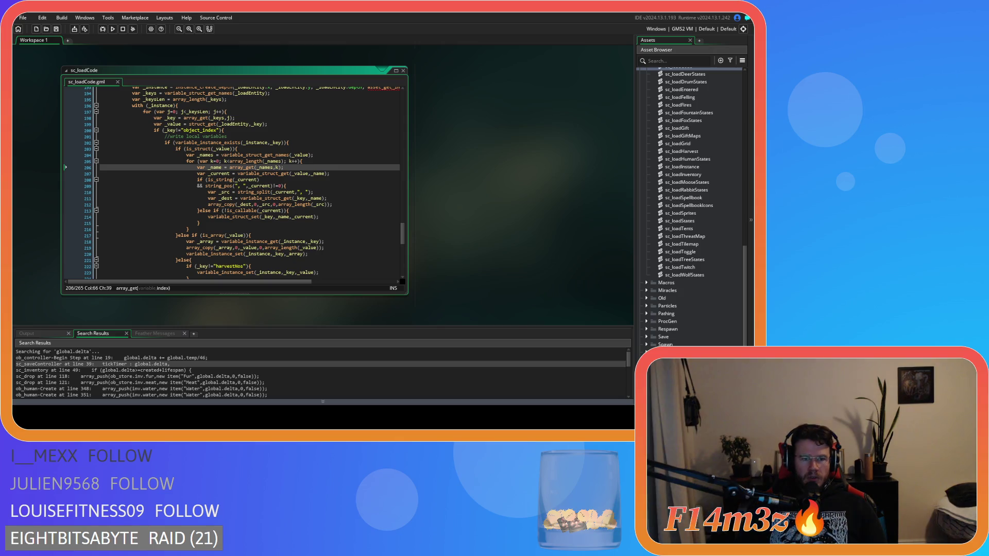
# Step: Review the current script's string-splitting line and scroll back up through the code
pyautogui.click(318, 191)
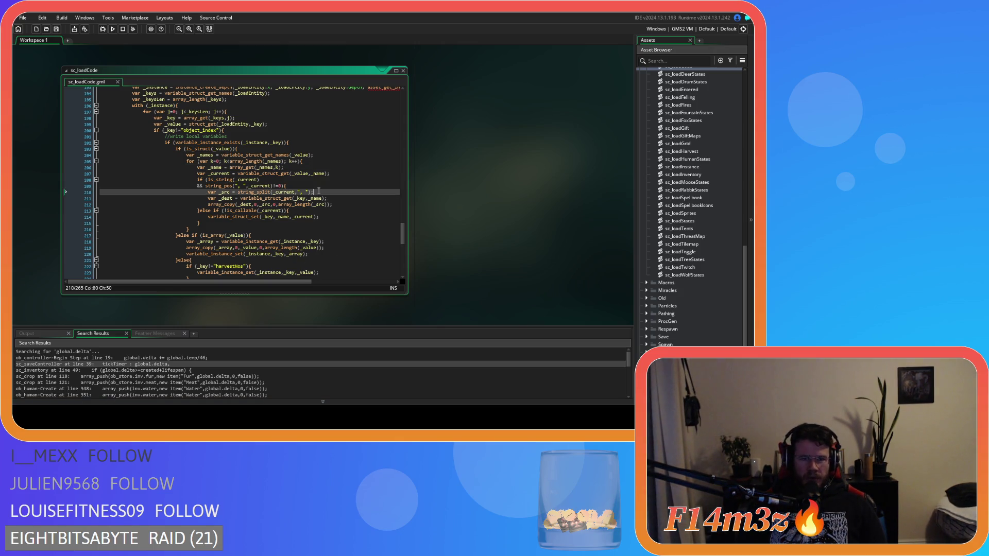
pyautogui.scroll(-10, 449, 279)
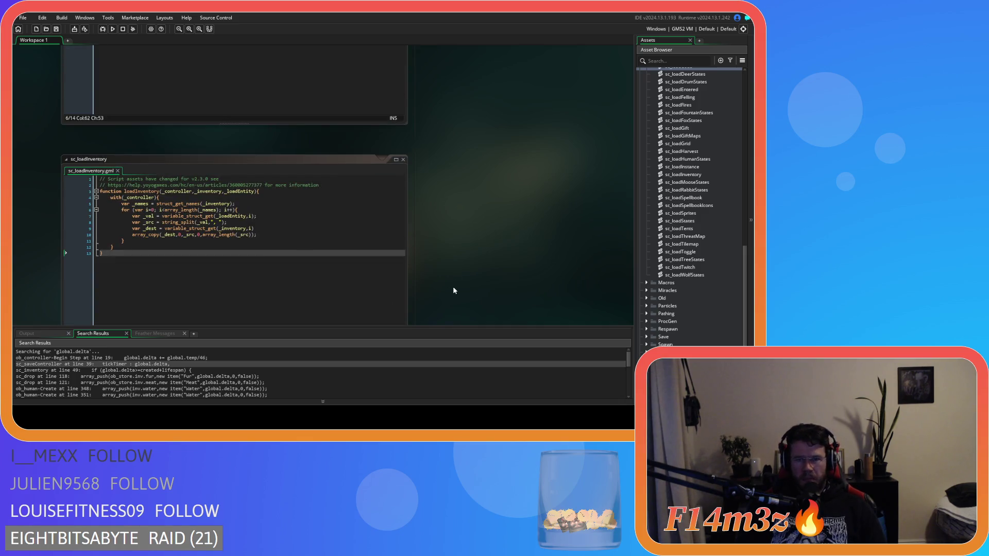
pyautogui.scroll(3, 439, 292)
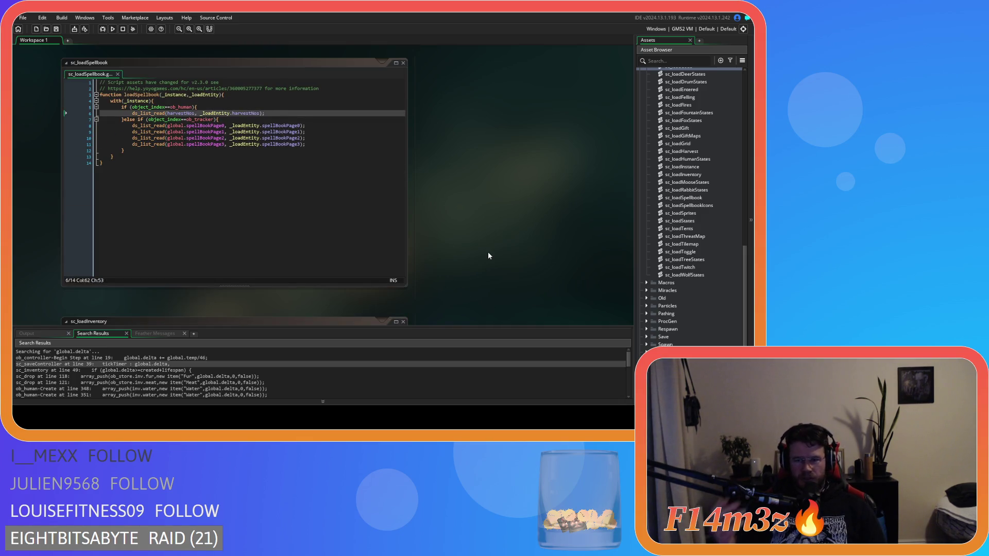
pyautogui.scroll(3, 678, 231)
pyautogui.scroll(10, 678, 231)
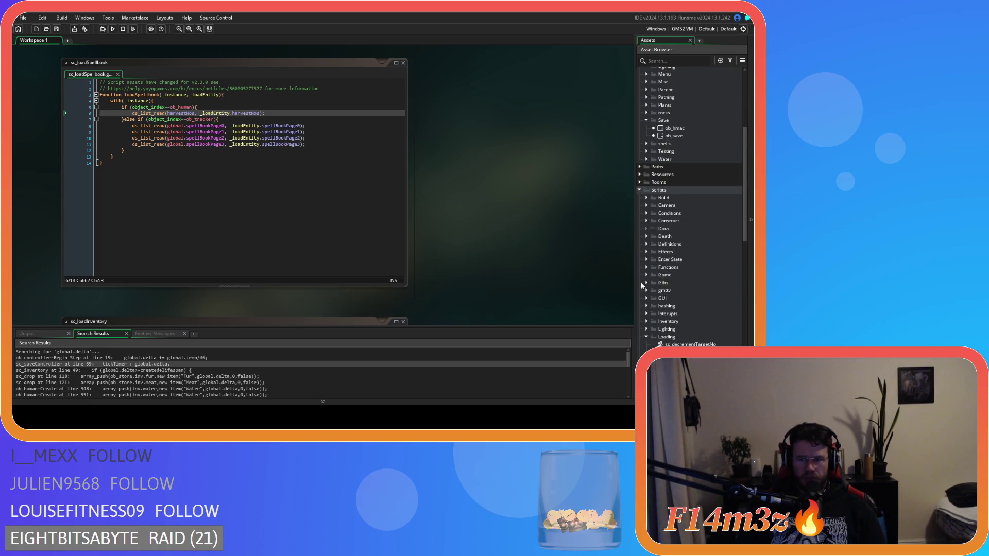
pyautogui.scroll(5, 661, 273)
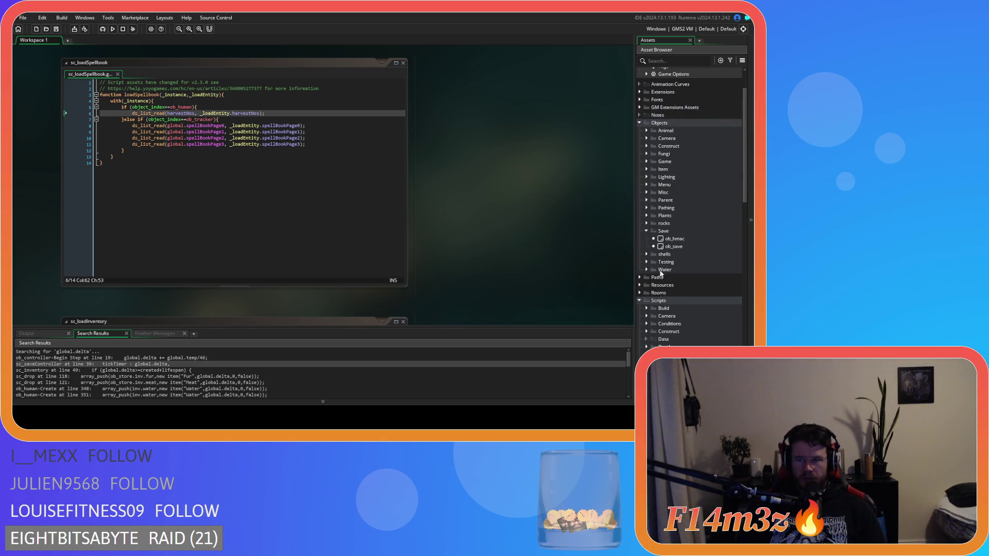
# Step: Open ob_save and jump from its Key Press - F5 saveHuman call to sc_saveHuman
pyautogui.doubleClick(690, 246)
pyautogui.click(430, 208)
pyautogui.scroll(-8, 430, 208)
pyautogui.click(351, 209)
pyautogui.middleClick(351, 210)
pyautogui.moveTo(617, 112); pyautogui.dragTo(610, 184)
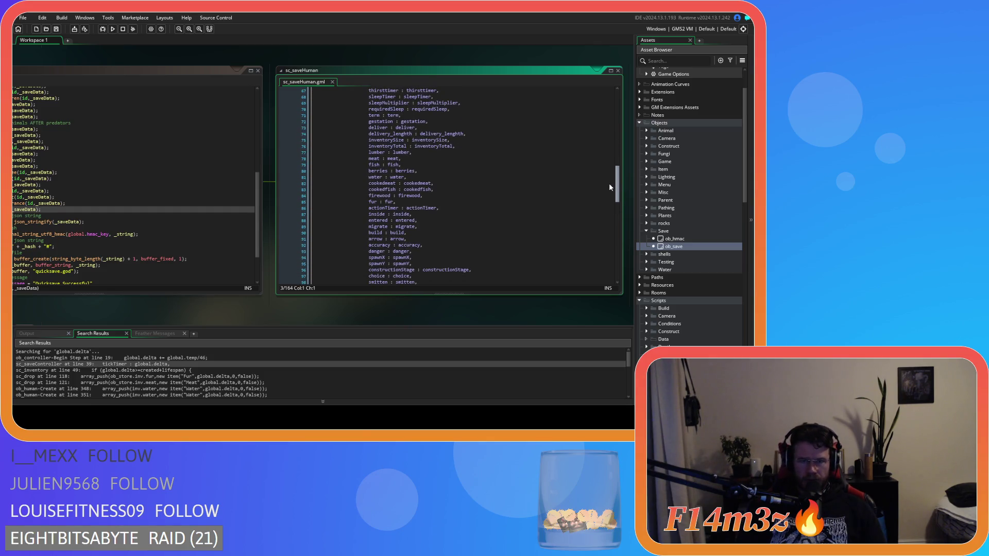
# Step: Check the inventorySize and inventoryTotal entries in sc_saveHuman
pyautogui.click(370, 150)
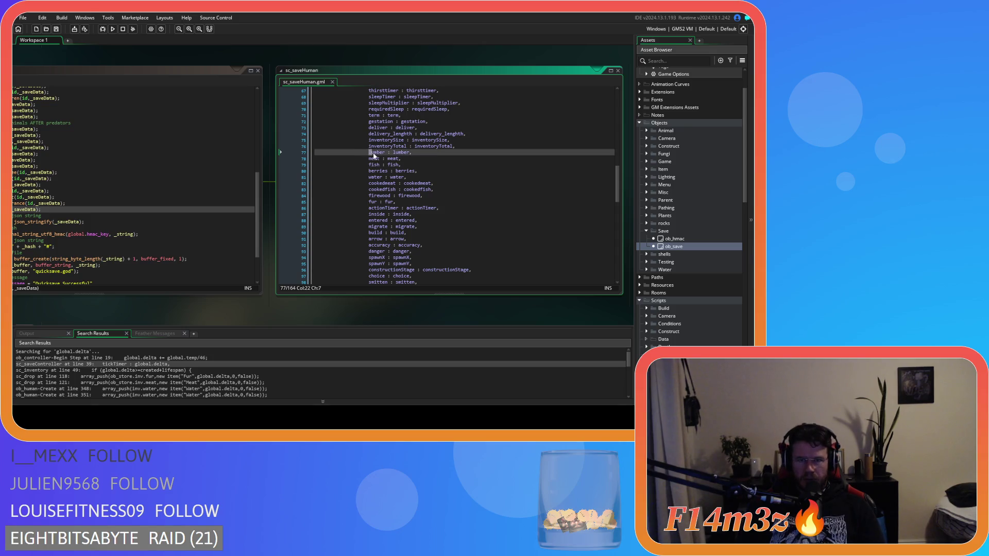
pyautogui.click(472, 141)
pyautogui.click(468, 147)
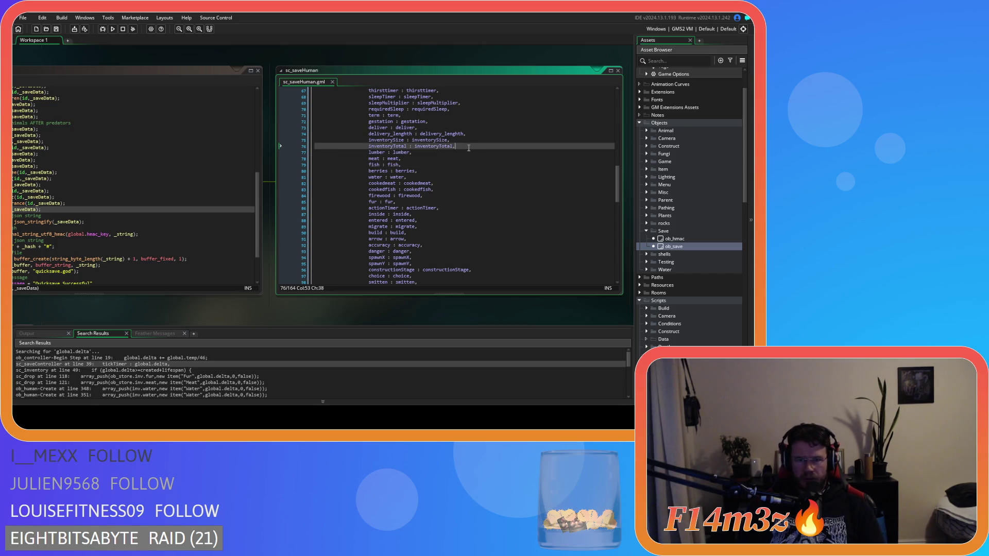
# Step: Open ob_human from Objects > Animal > Human and go into its Create code
pyautogui.click(646, 130)
pyautogui.click(653, 138)
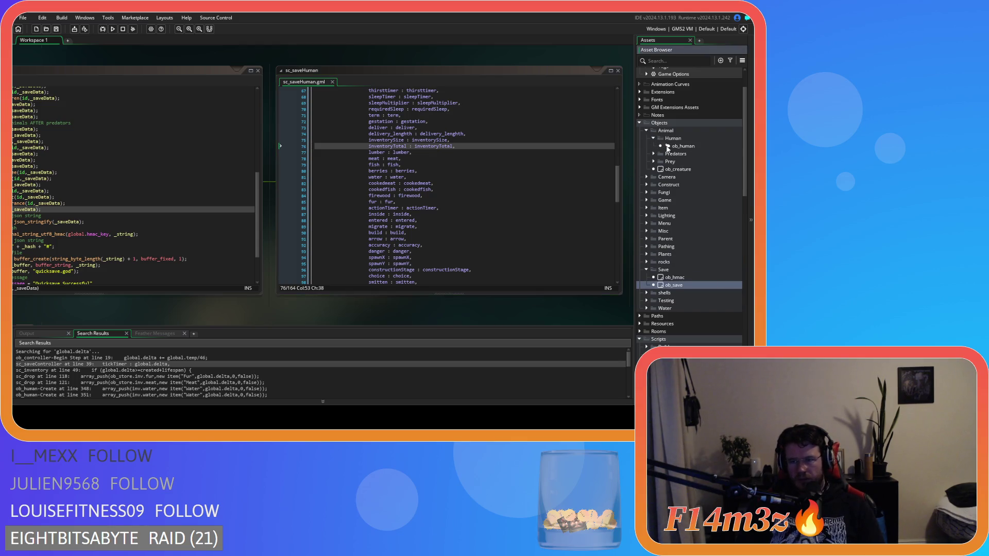
pyautogui.doubleClick(667, 147)
pyautogui.click(378, 157)
# Step: Search the Create code for inventoryTotal to see how it is set up
pyautogui.hotkey('ctrl', 'f')
pyautogui.write('inventorySiz')
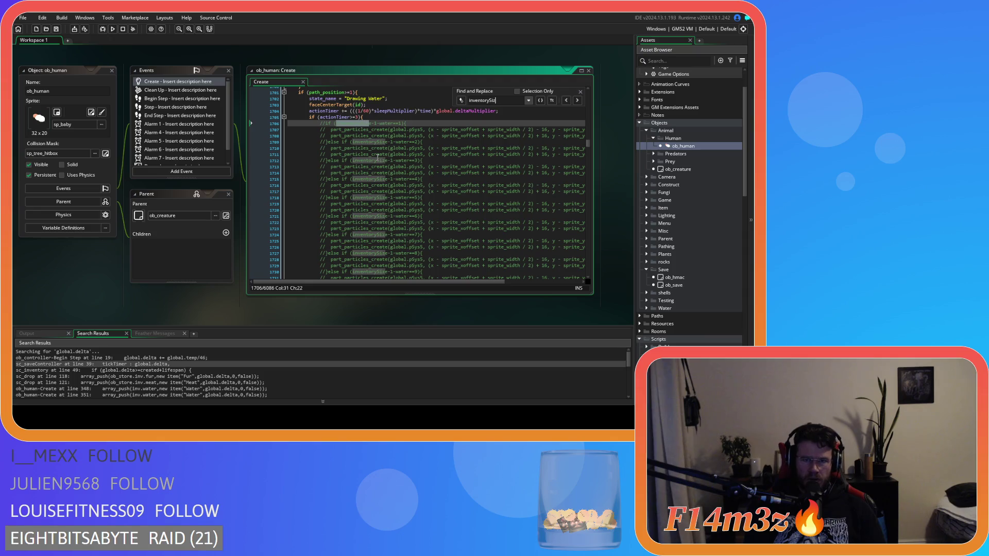
pyautogui.press('BackSpace')
pyautogui.write('Total')
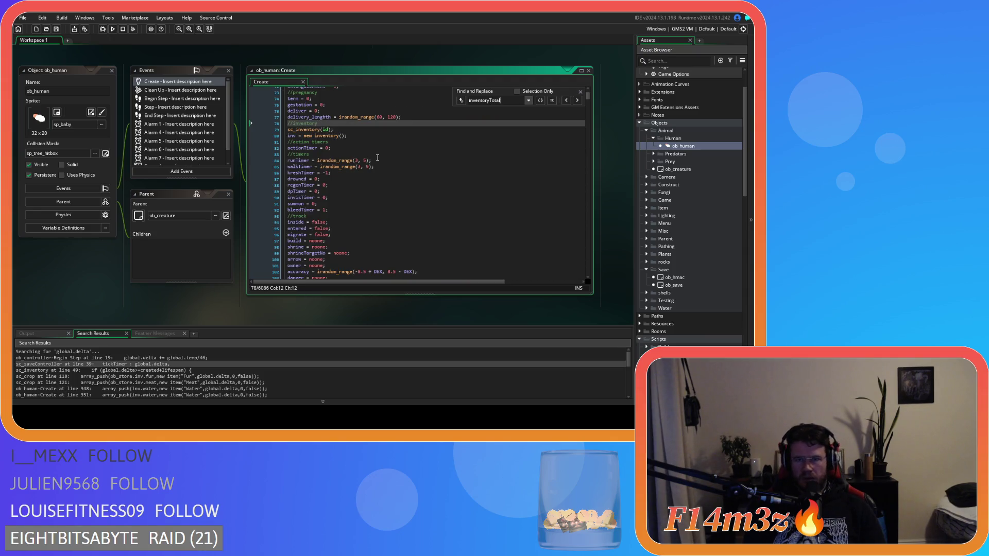
pyautogui.click(581, 93)
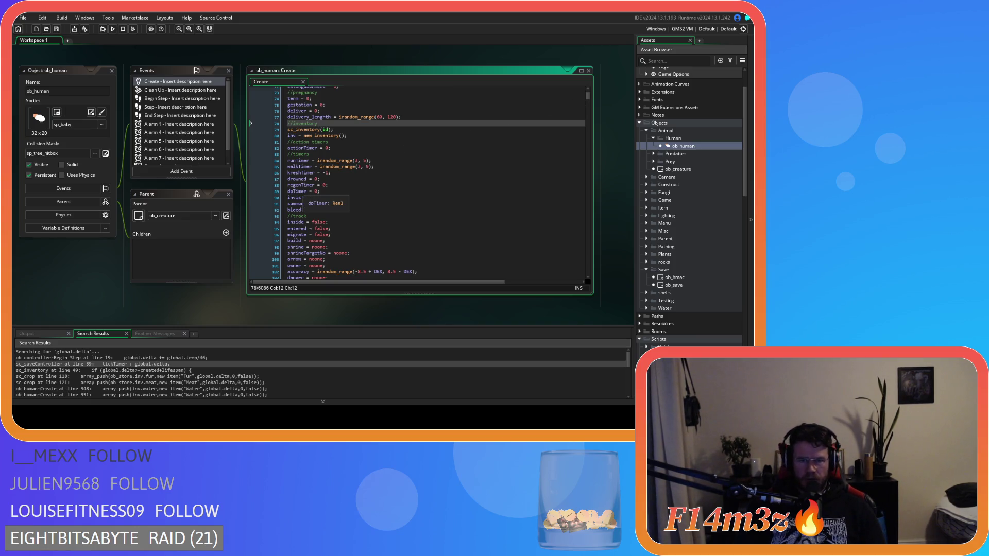
pyautogui.scroll(-10, 184, 254)
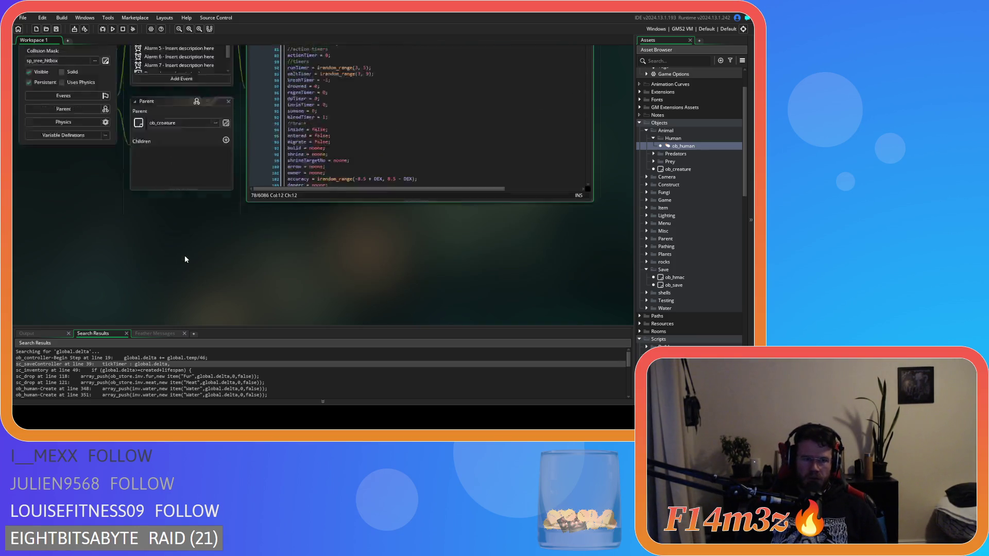
pyautogui.scroll(10, 422, 260)
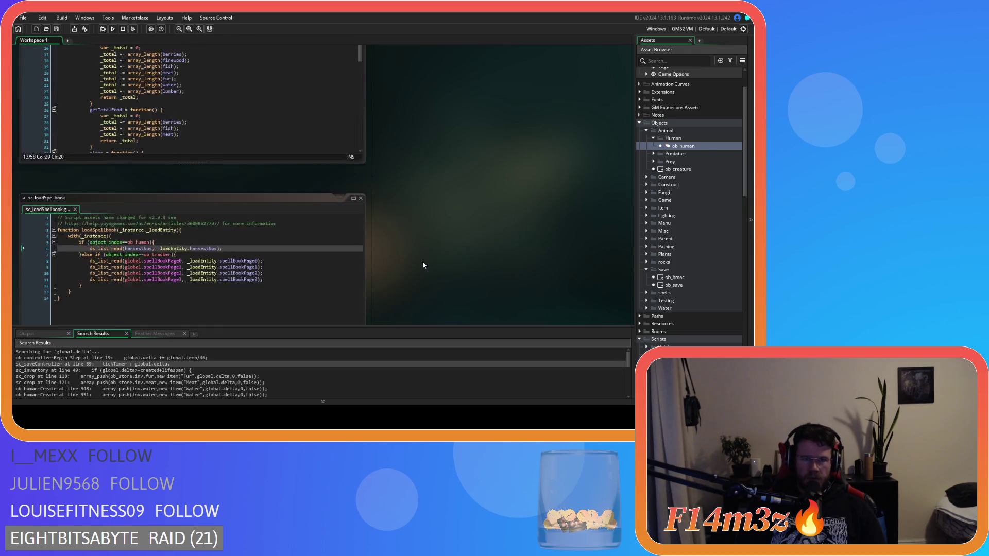
pyautogui.hscroll(3, 147, 272)
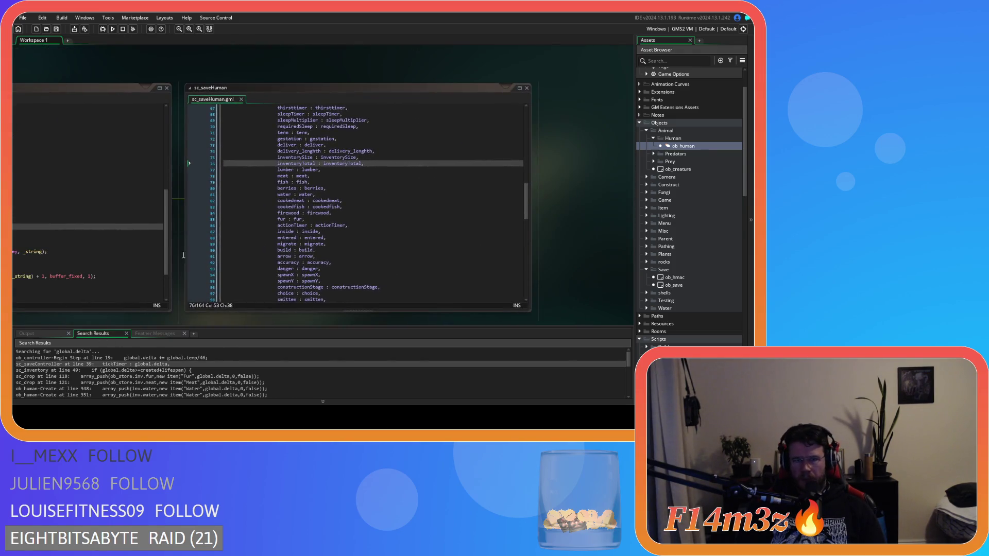
# Step: Delete the inventorySize and inventoryTotal lines from sc_saveHuman
pyautogui.click(371, 166)
pyautogui.hotkey('shift', 'Up')
pyautogui.hotkey('shift', 'Up')
pyautogui.hotkey('shift', 'End')
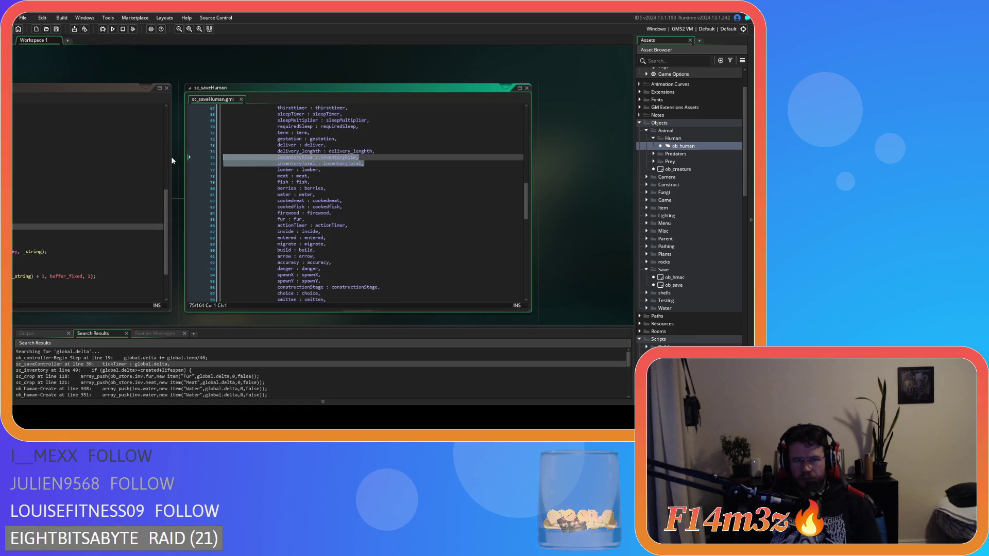
pyautogui.press('BackSpace')
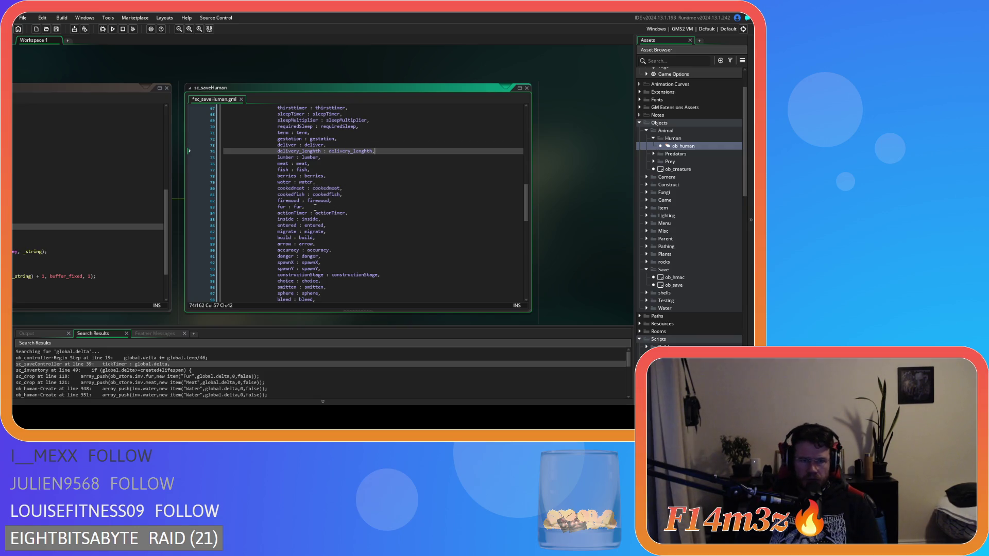
# Step: Comment out the meat-to-fur resource entries and add an 'inv : inv,' line
pyautogui.moveTo(330, 206); pyautogui.dragTo(274, 156)
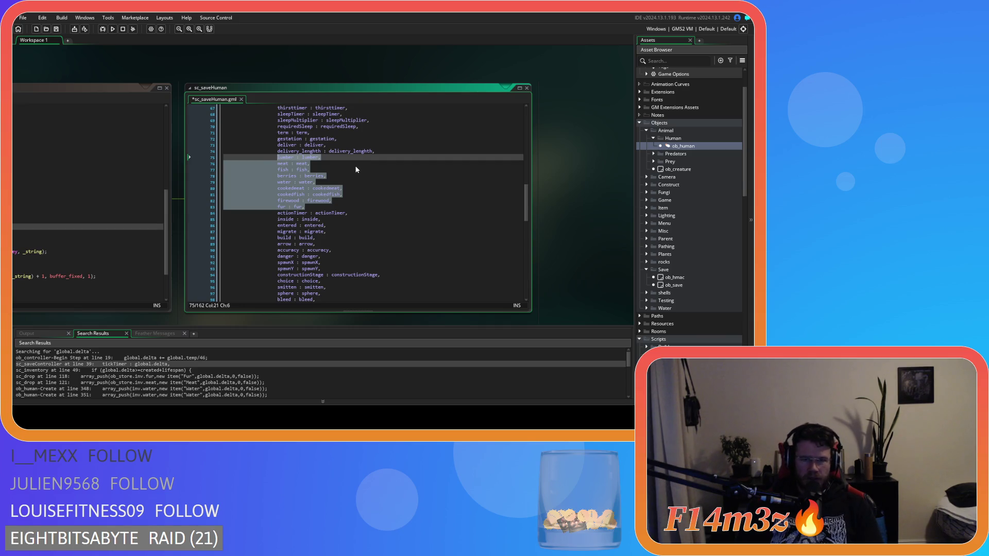
pyautogui.hotkey('ctrl', 'k')
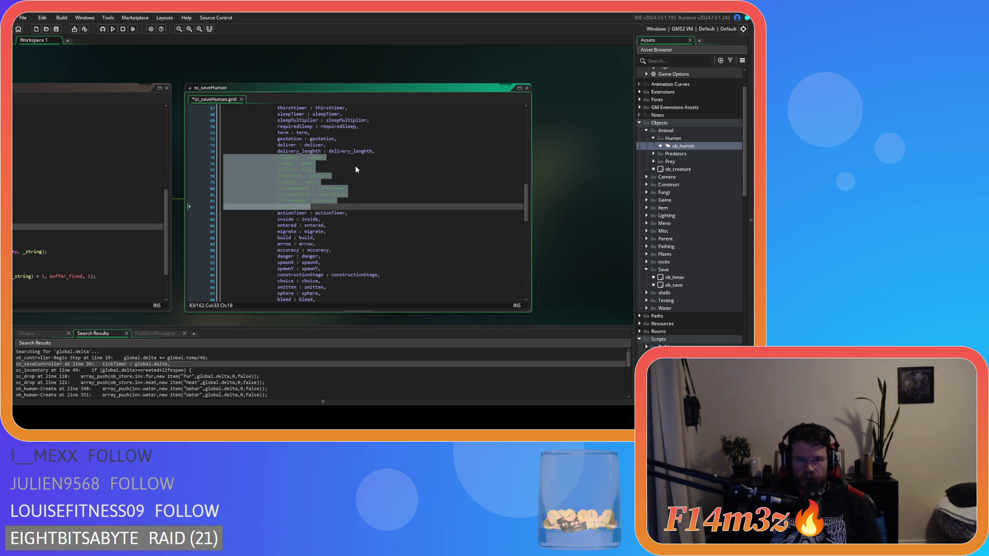
pyautogui.click(335, 206)
pyautogui.press('Return')
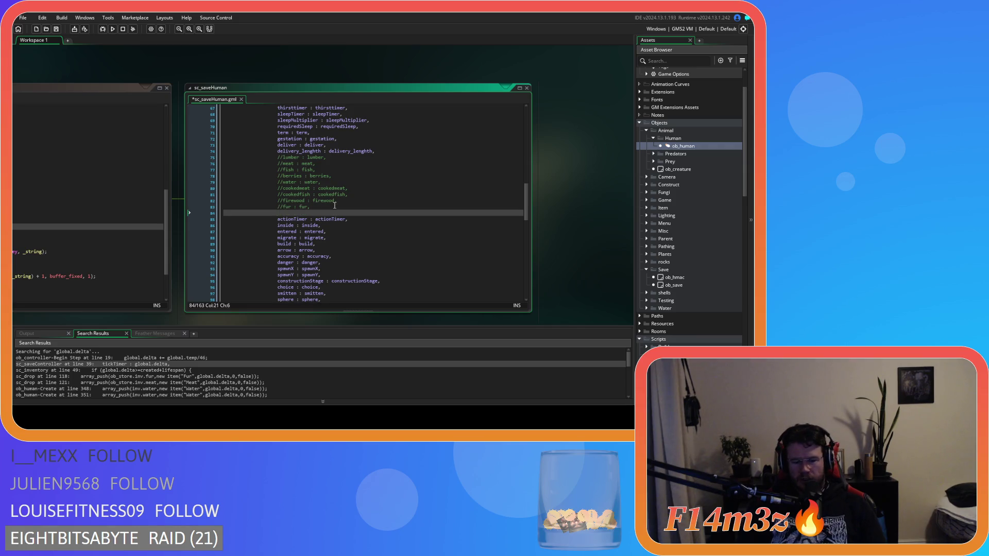
pyautogui.write('inv : i')
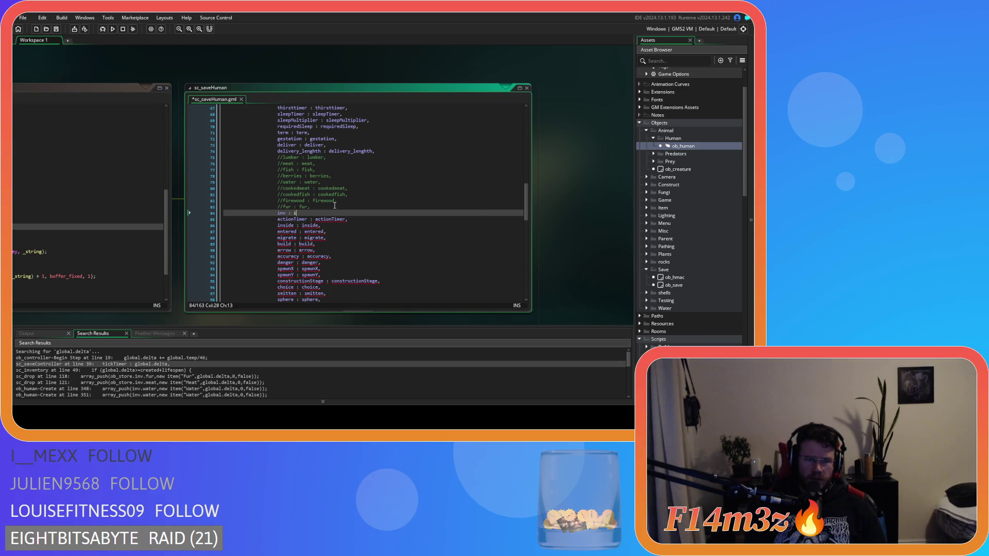
pyautogui.write('nv,')
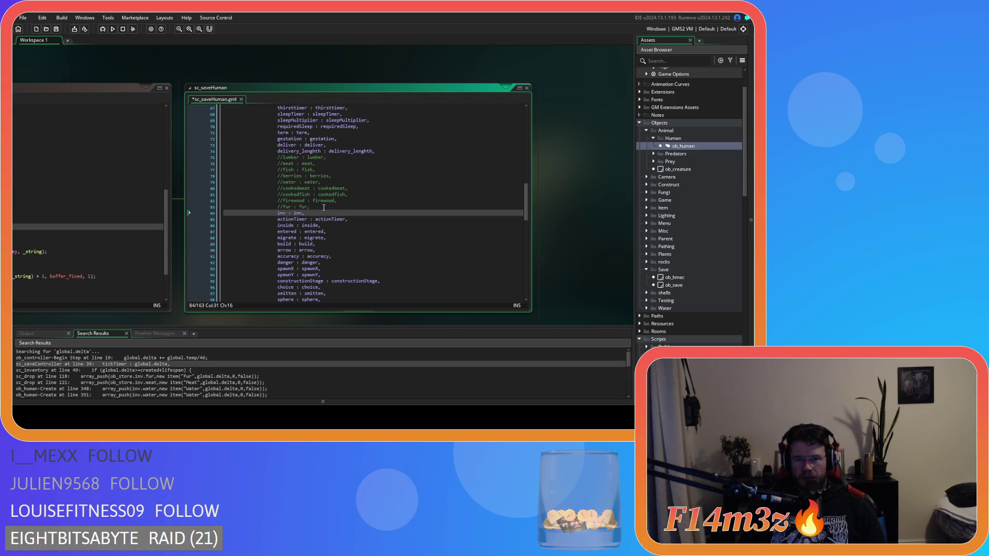
# Step: Check the new inv line and commented entries, then close sc_saveHuman
pyautogui.moveTo(306, 213); pyautogui.dragTo(283, 215)
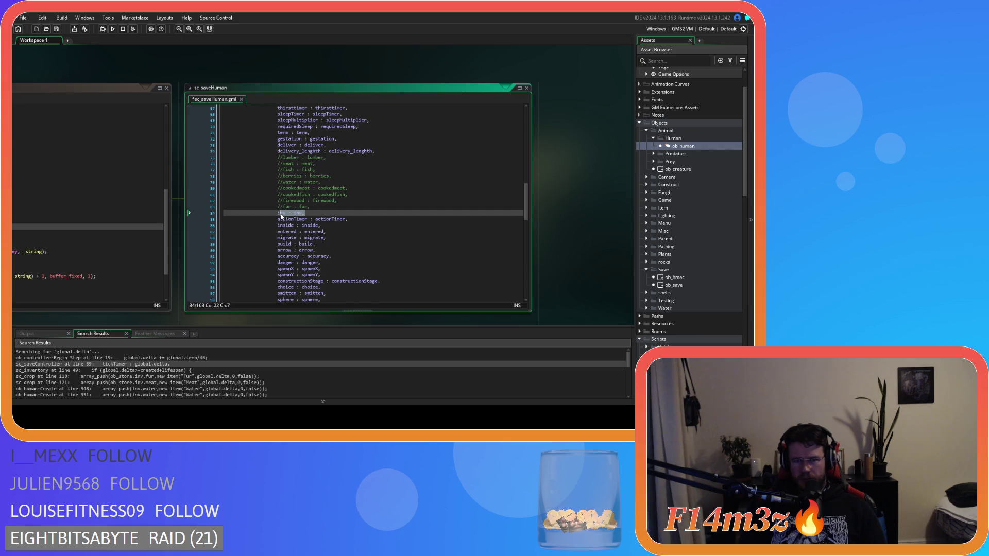
pyautogui.click(449, 201)
pyautogui.hotkey('ctrl', 'f')
pyautogui.click(463, 176)
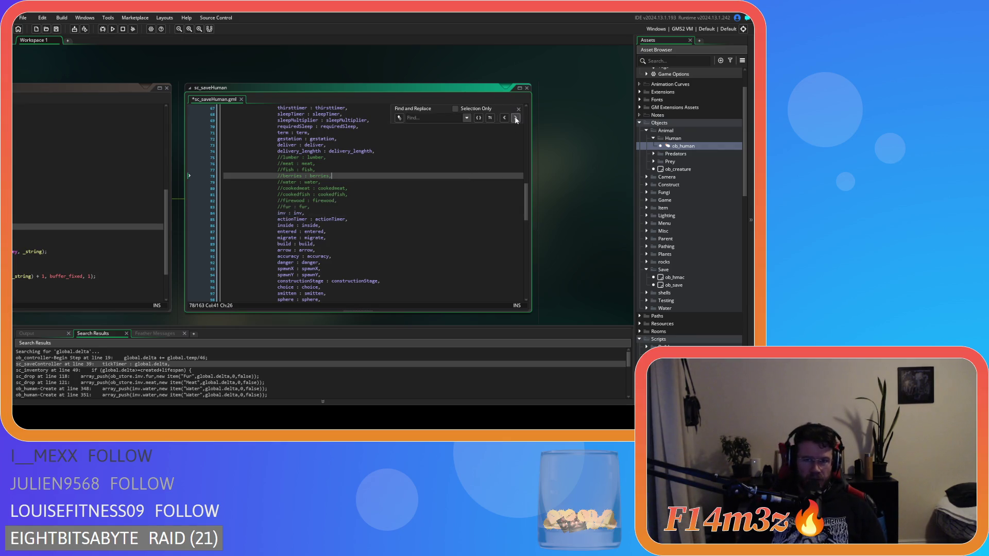
pyautogui.click(518, 108)
pyautogui.click(526, 88)
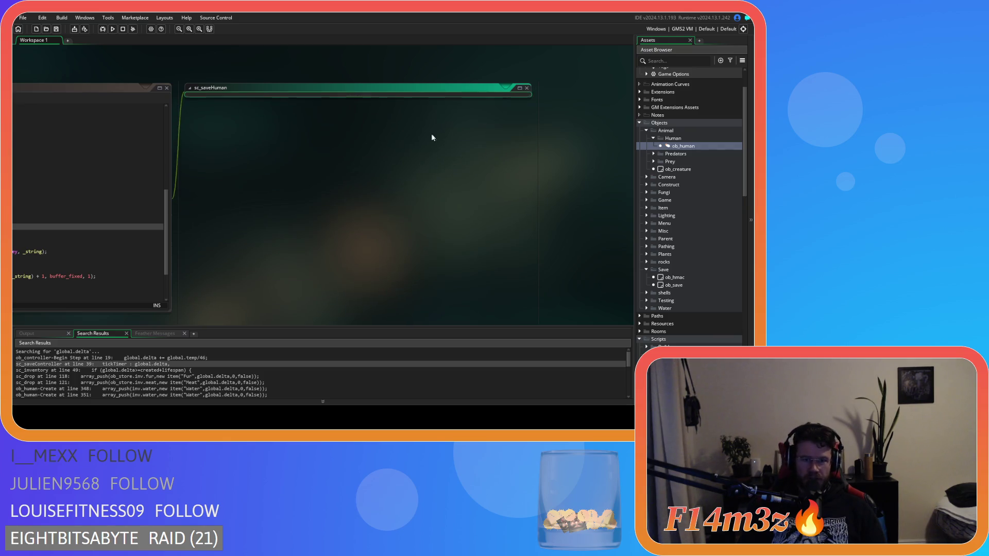
# Step: Open the sc_saveStore script from the saveStore call
pyautogui.scroll(4, 427, 222)
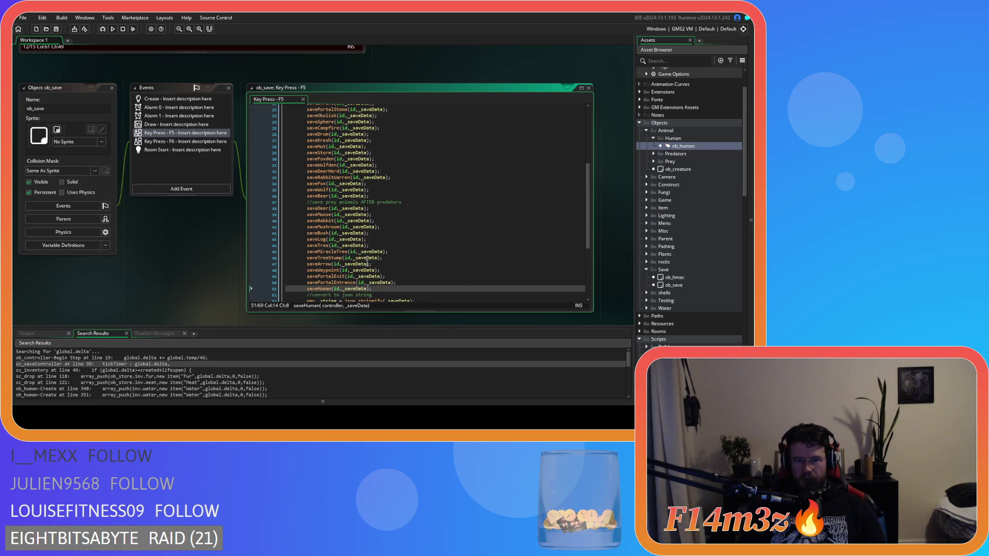
pyautogui.scroll(3, 371, 278)
pyautogui.scroll(1, 369, 265)
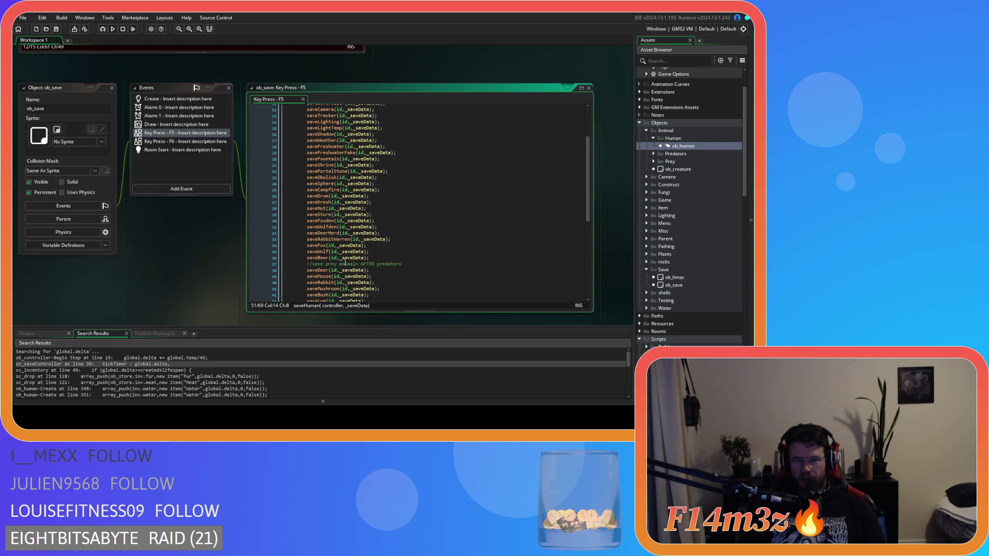
pyautogui.scroll(2, 342, 260)
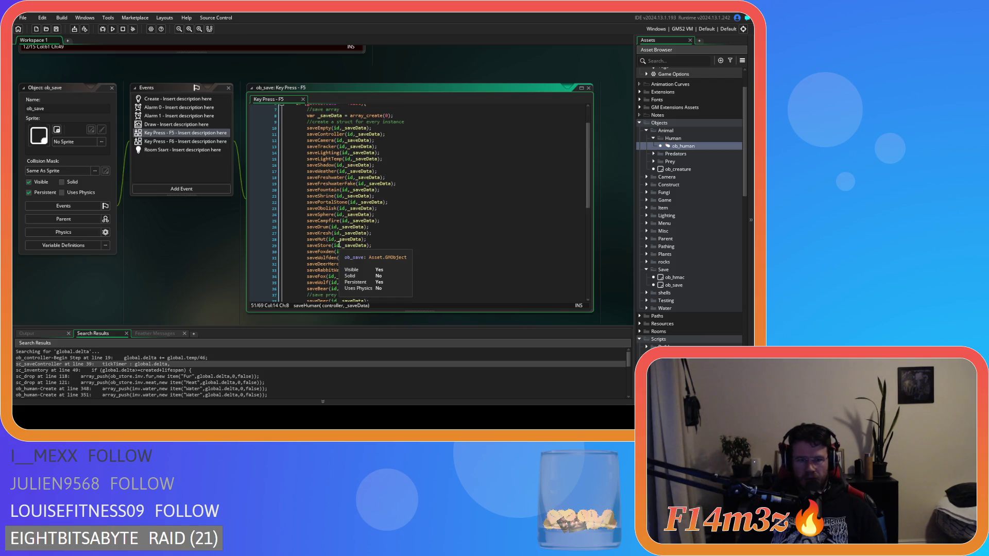
pyautogui.middleClick(317, 245)
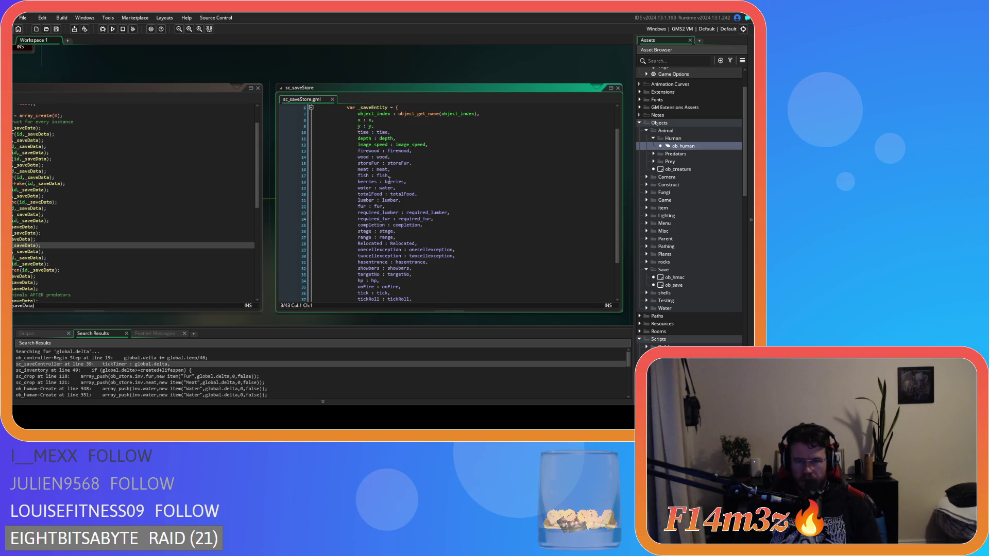
# Step: Comment out the firewood-to-berries fields, add 'inv : inv,' after totalFood, save, and run
pyautogui.moveTo(359, 151); pyautogui.dragTo(426, 163)
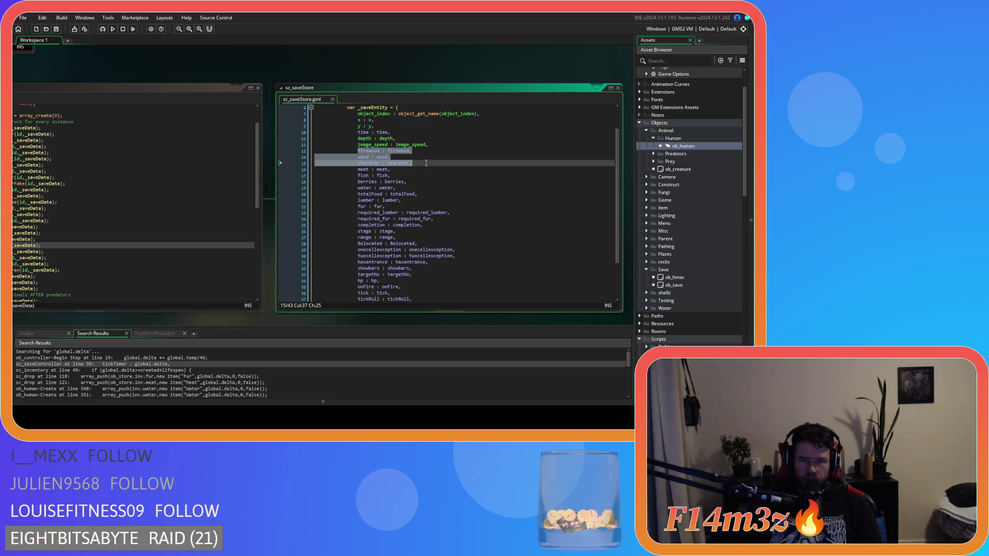
pyautogui.moveTo(427, 163); pyautogui.dragTo(438, 193)
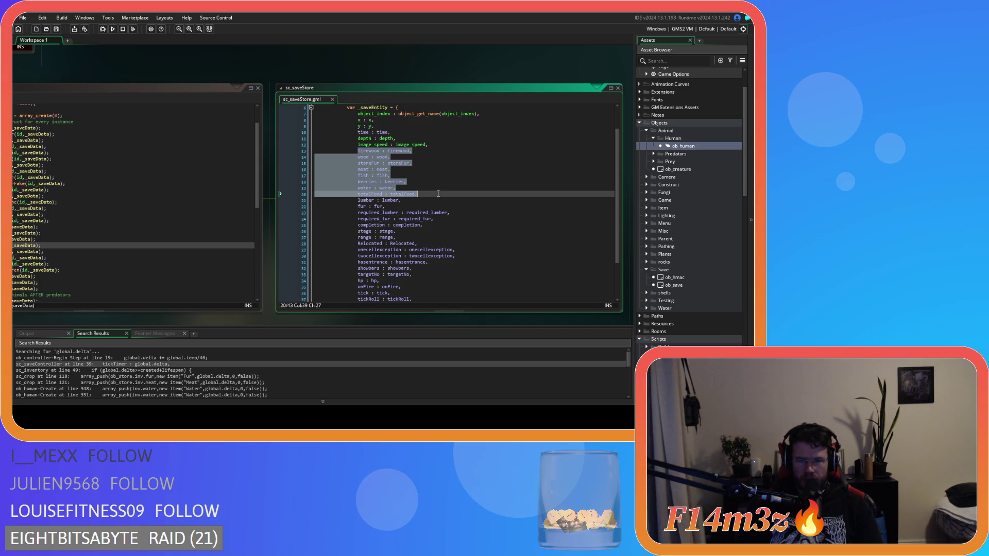
pyautogui.hotkey('ctrl', 'k')
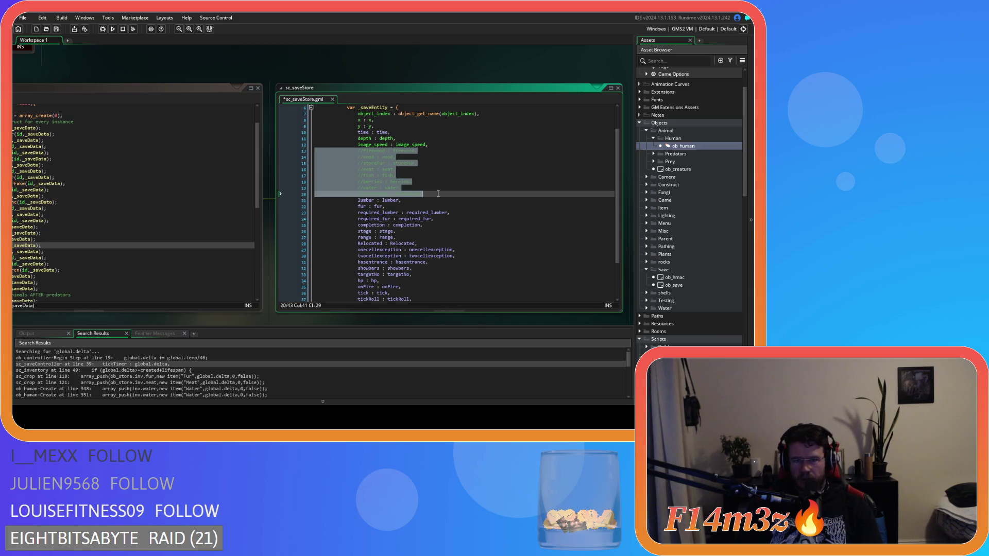
pyautogui.click(434, 195)
pyautogui.press('Return')
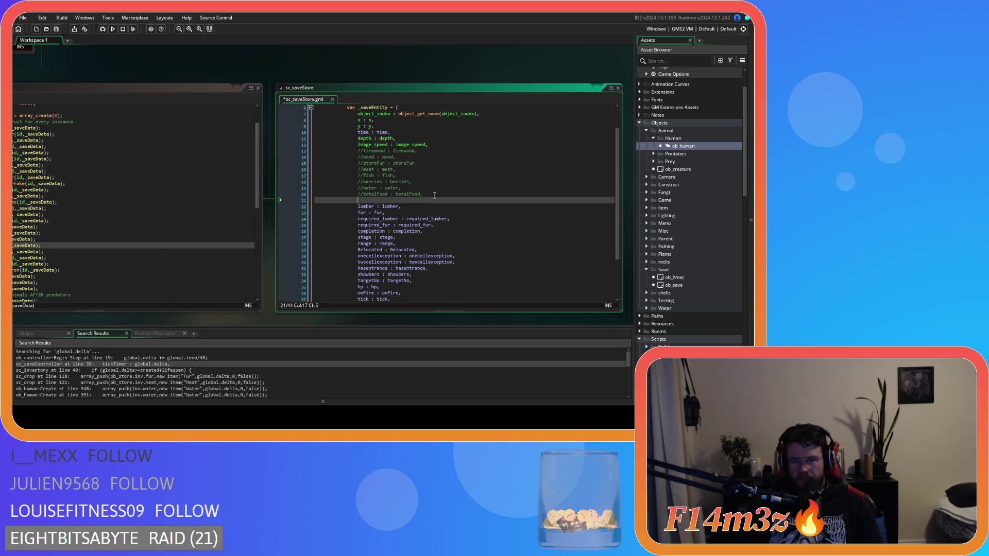
pyautogui.write('inv : inv,')
pyautogui.hotkey('ctrl', 's')
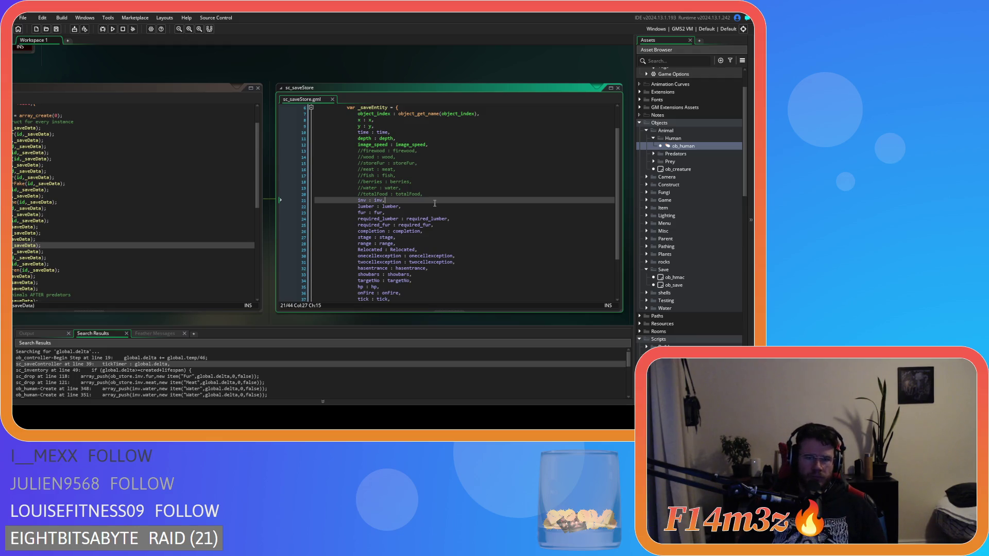
pyautogui.press('F5')
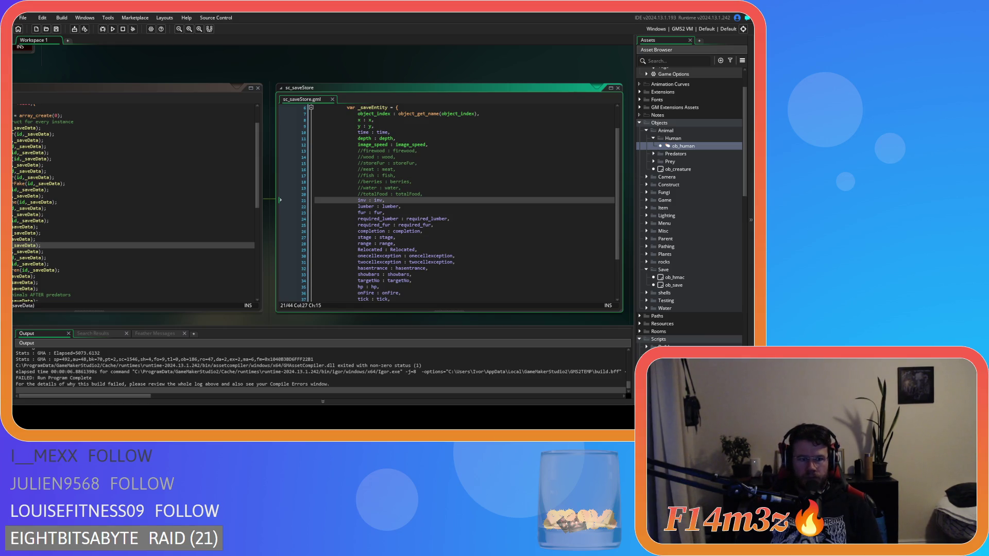
# Step: Run the game again and inspect the build failure message
pyautogui.press('F5')
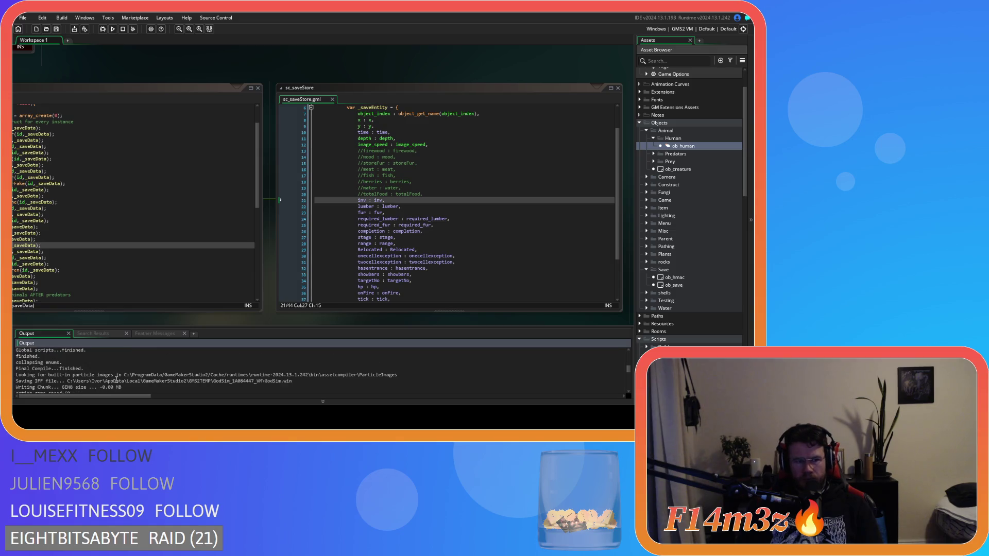
pyautogui.scroll(5, 116, 380)
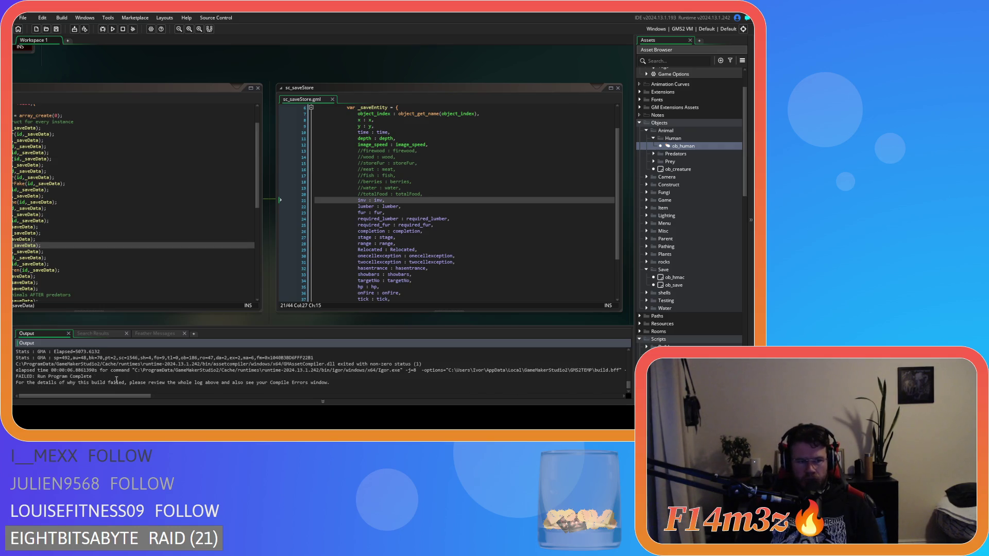
pyautogui.click(116, 382)
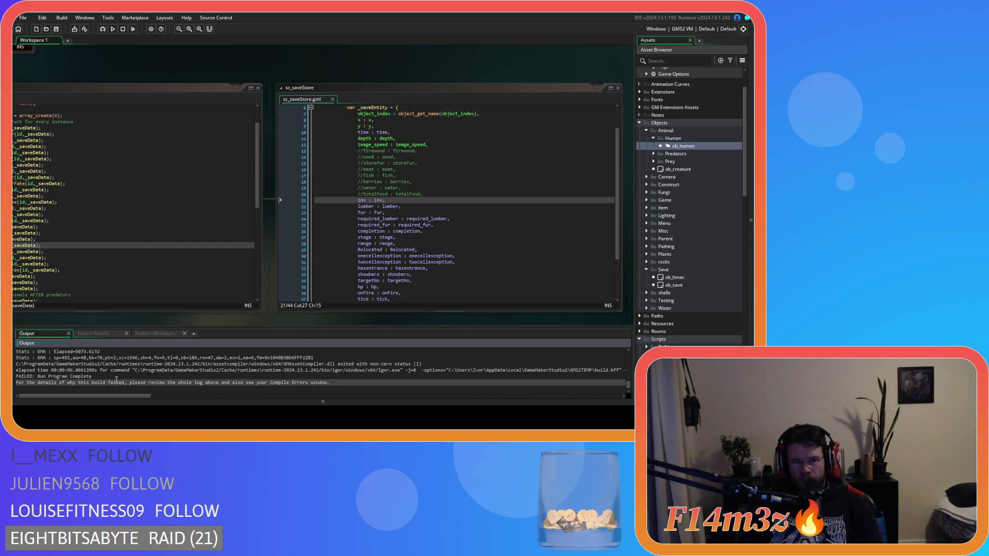
pyautogui.click(115, 375)
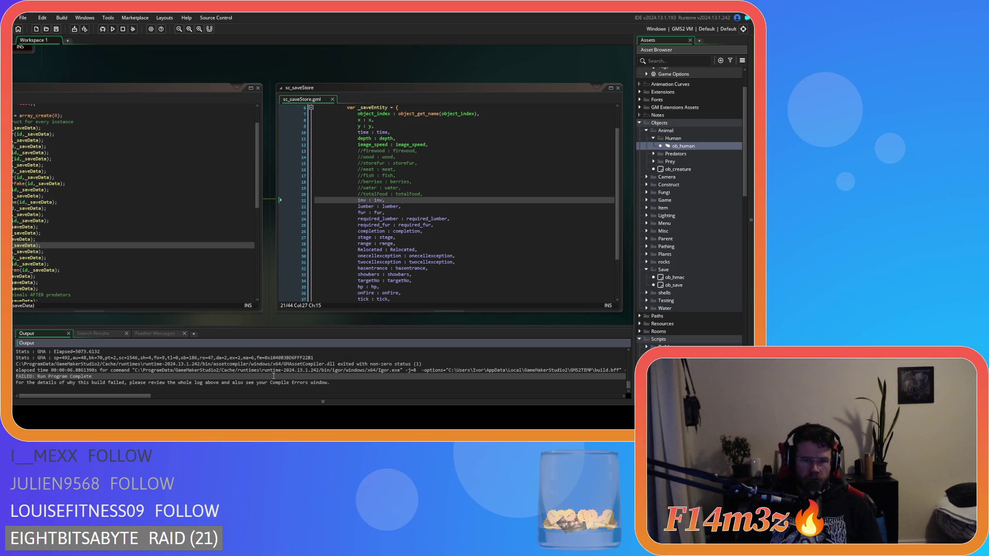
# Step: Find the sc_saveInventory line 14 compile error expecting a closing brace in Output
pyautogui.scroll(1, 273, 376)
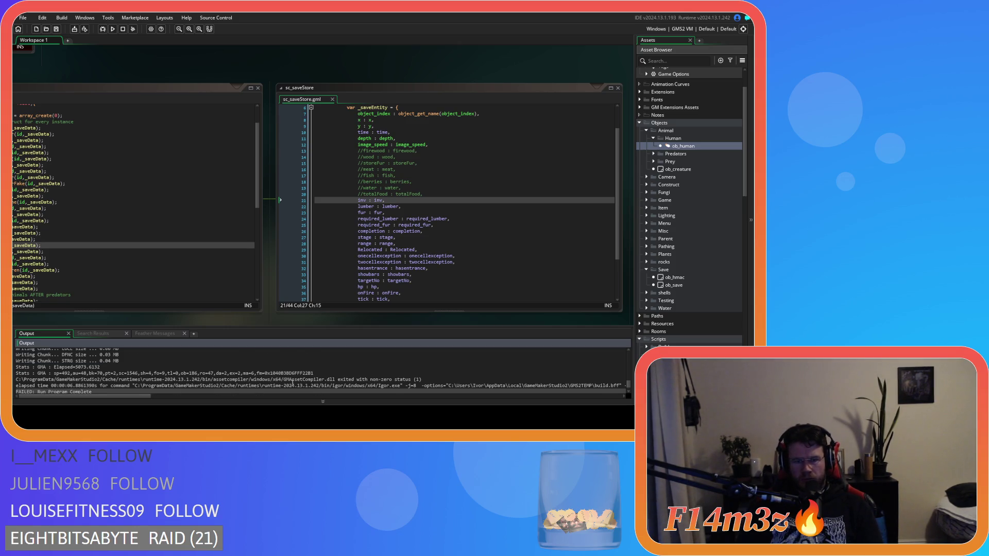
pyautogui.scroll(2, 298, 379)
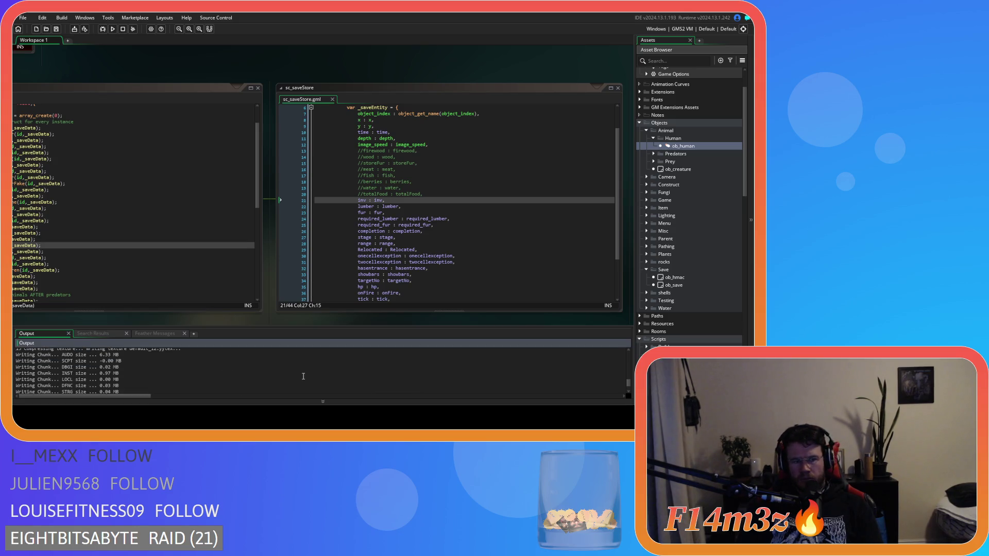
pyautogui.scroll(10, 303, 376)
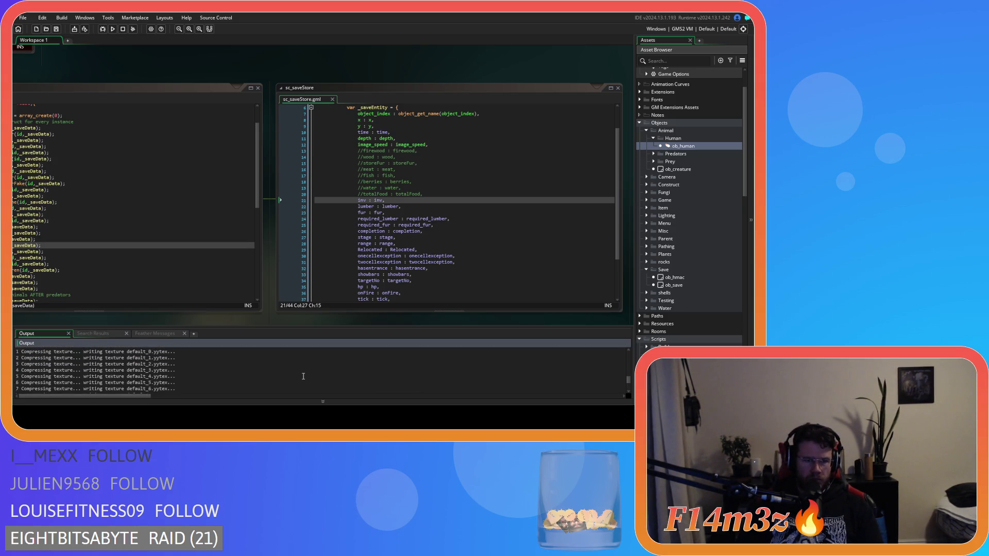
pyautogui.scroll(-5, 304, 377)
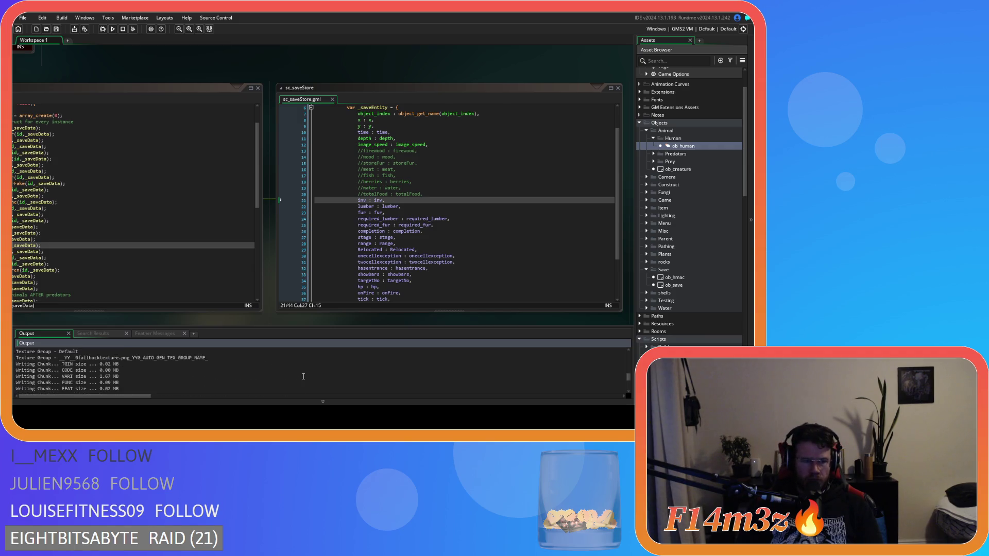
pyautogui.scroll(1, 303, 377)
pyautogui.scroll(2, 304, 377)
pyautogui.scroll(8, 298, 380)
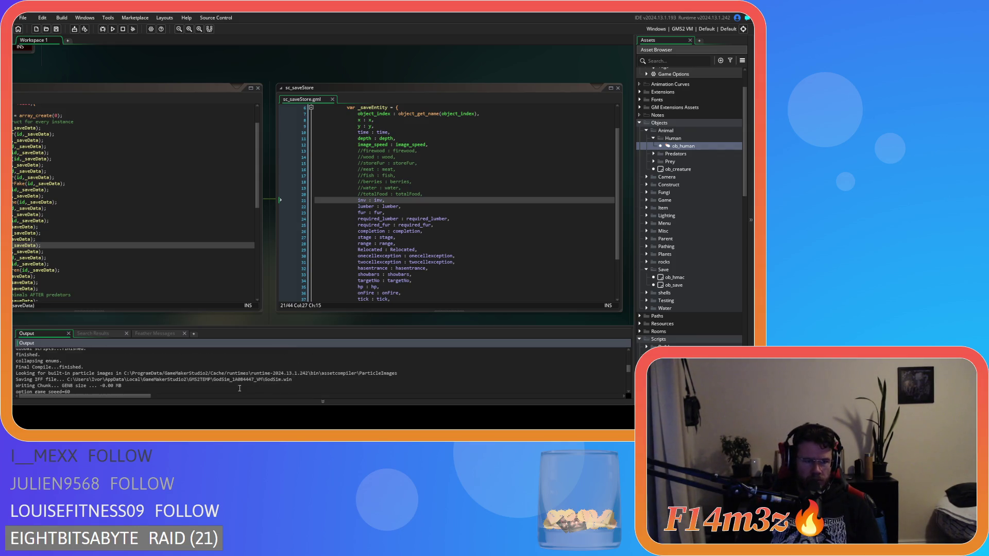
pyautogui.scroll(1, 205, 385)
pyautogui.scroll(4, 205, 385)
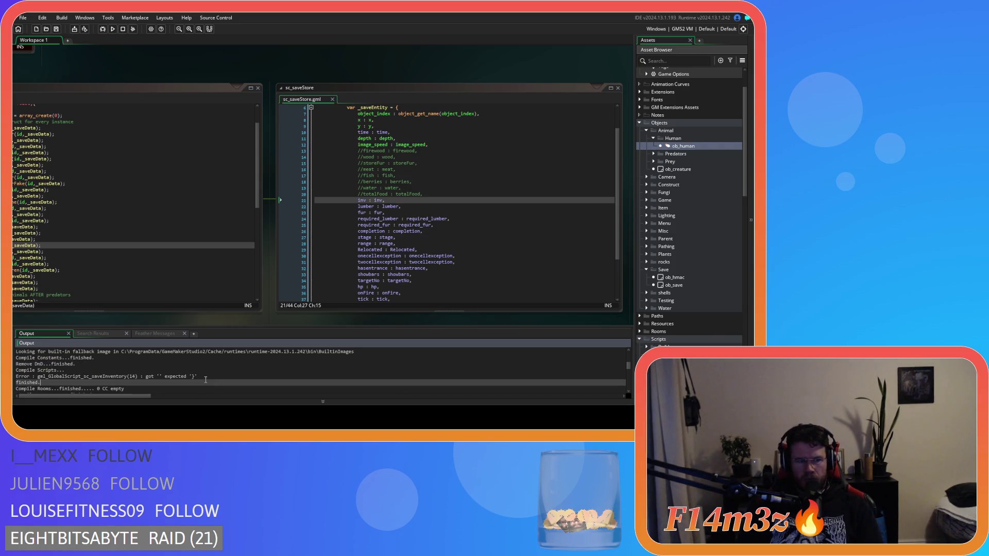
pyautogui.click(206, 377)
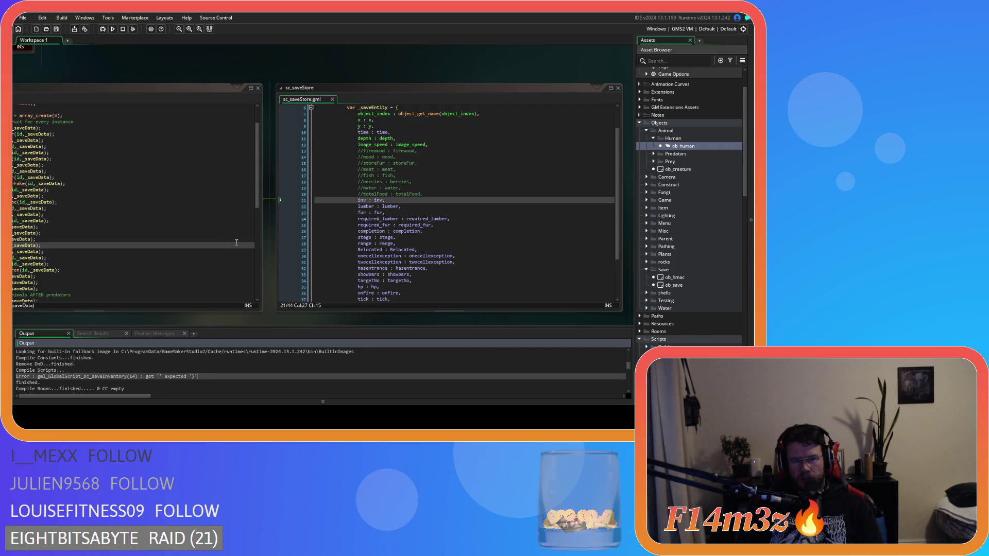
# Step: Open sc_saveInventory from the Save scripts folder
pyautogui.scroll(-15, 680, 261)
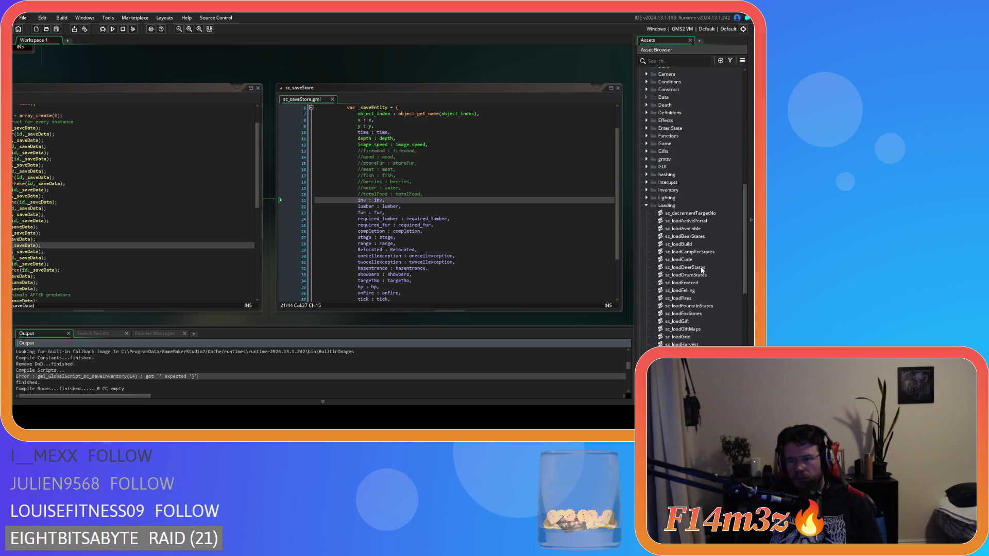
pyautogui.click(647, 313)
pyautogui.scroll(-4, 678, 327)
pyautogui.scroll(-1, 696, 316)
pyautogui.doubleClick(685, 275)
# Step: Add the missing closing brace after line 13, save, and run the game
pyautogui.click(131, 183)
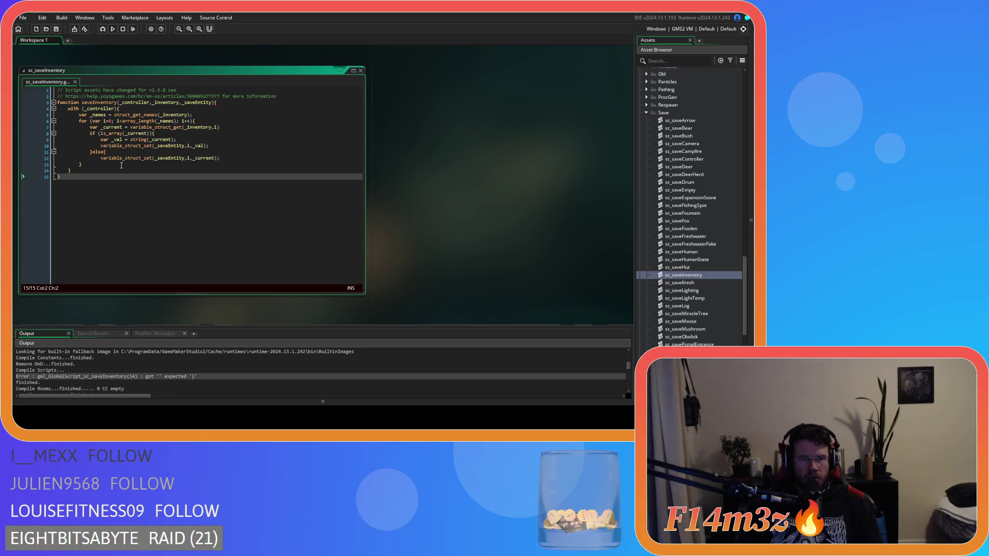
pyautogui.click(96, 162)
pyautogui.press('Return')
pyautogui.hotkey('ctrl', 's')
pyautogui.press('F5')
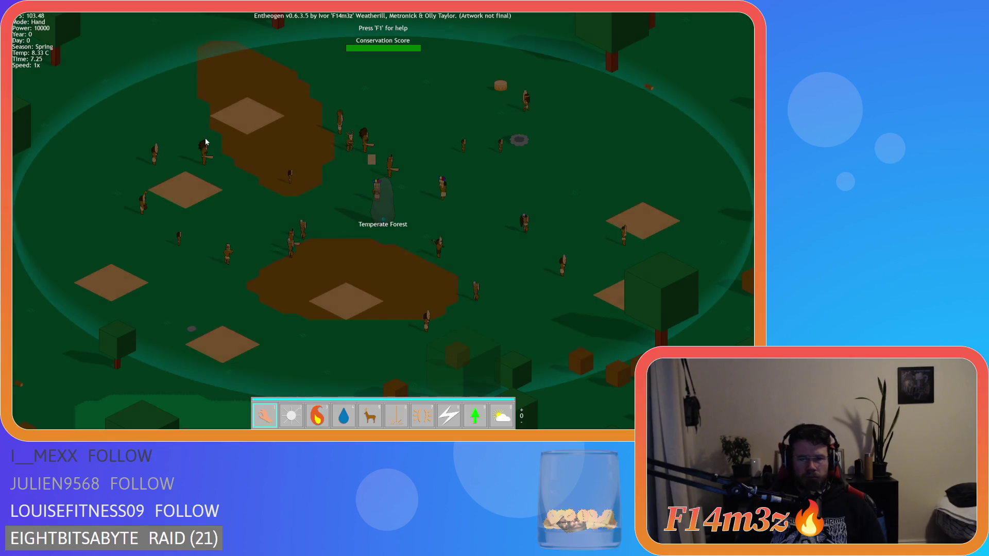
# Step: View the Tribe overview window, then close it
pyautogui.click(286, 169)
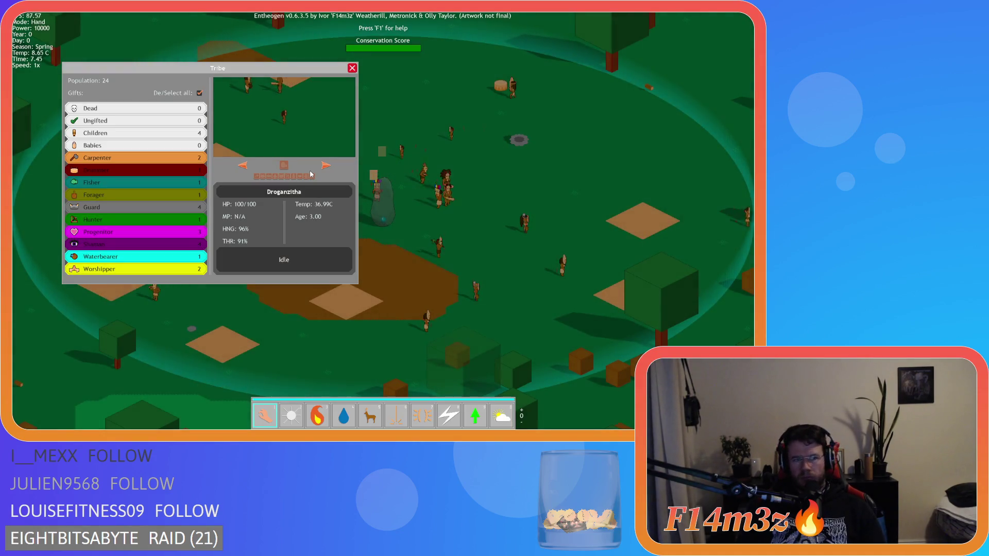
pyautogui.moveTo(158, 67); pyautogui.dragTo(163, 105)
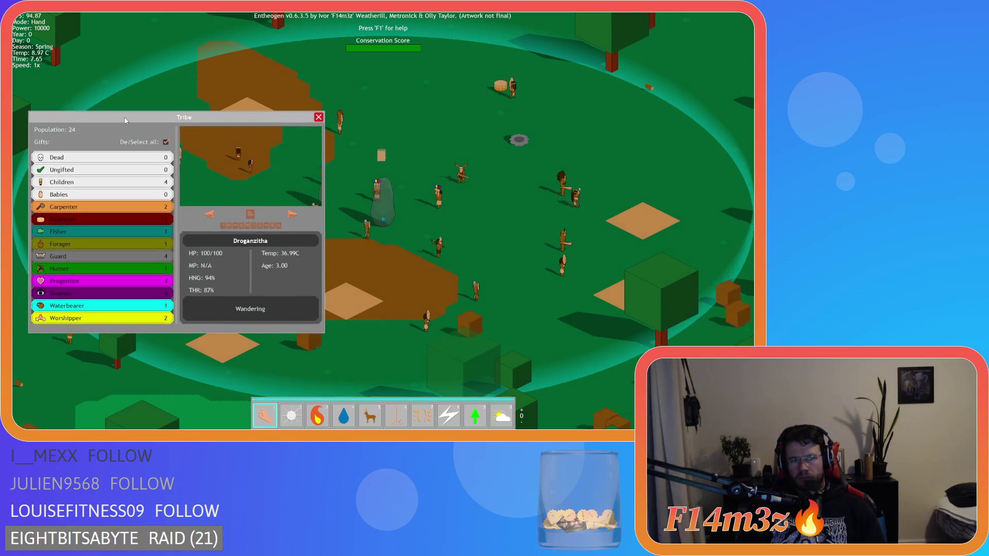
pyautogui.press('Escape')
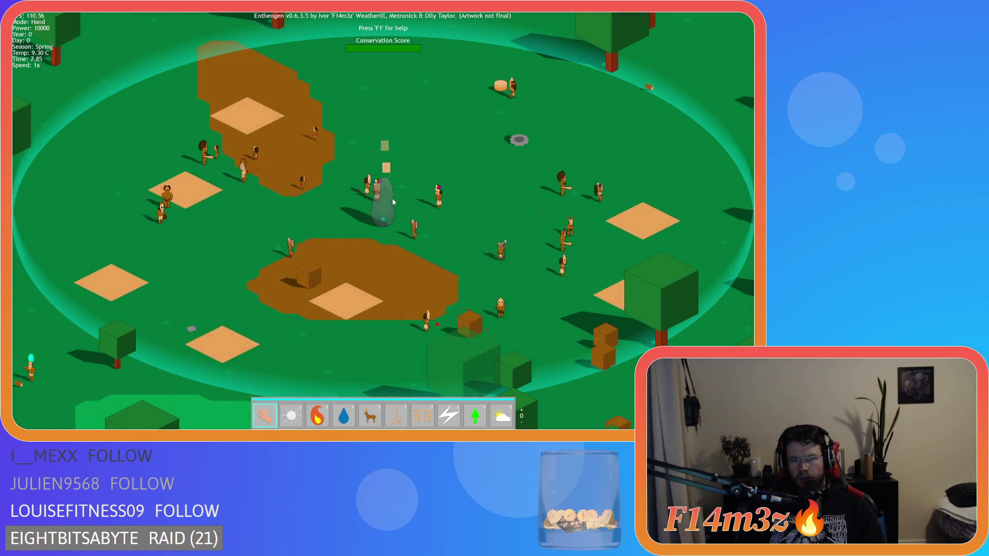
# Step: Look over the map with villager name and resource labels shown, then quicksave
pyautogui.press('a')
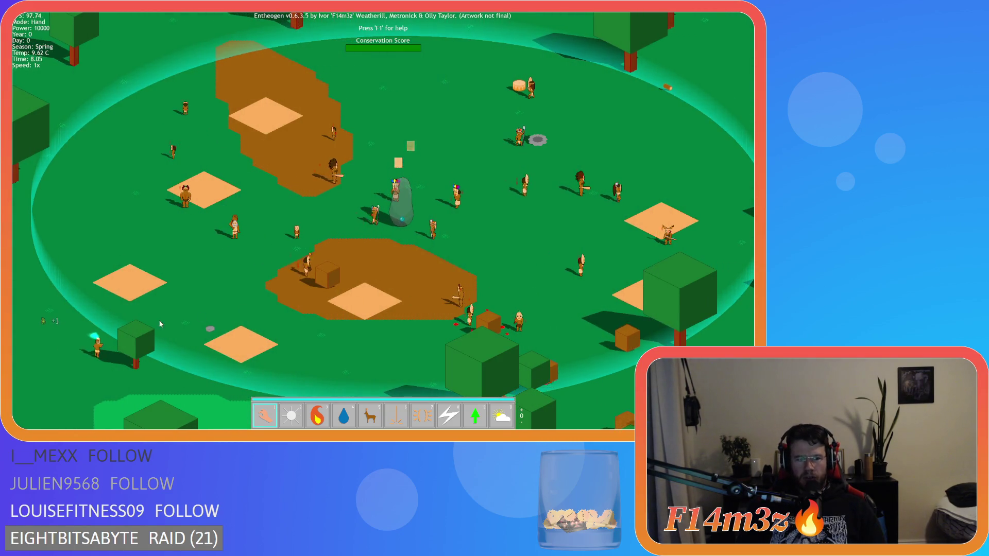
pyautogui.scroll(3, 302, 309)
pyautogui.scroll(-5, 350, 292)
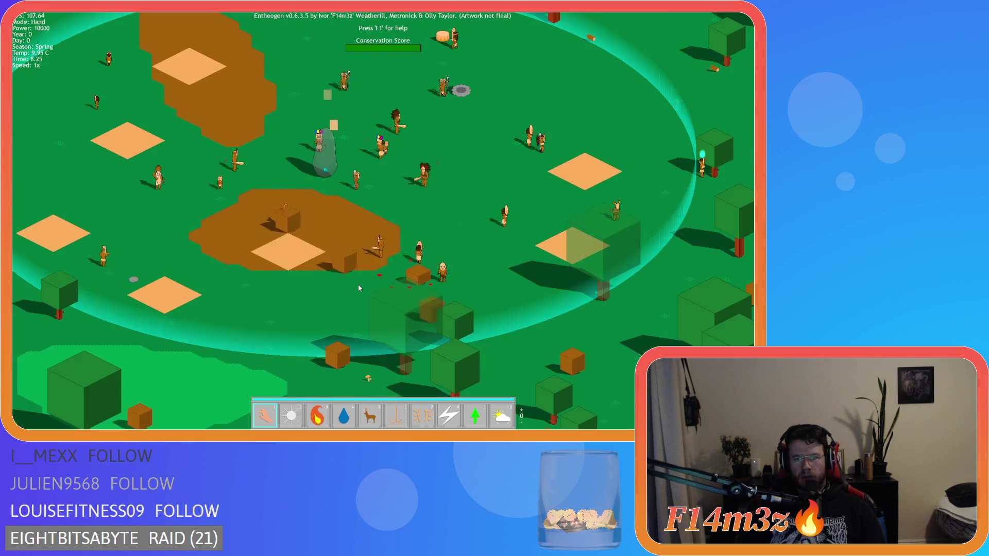
pyautogui.scroll(3, 400, 268)
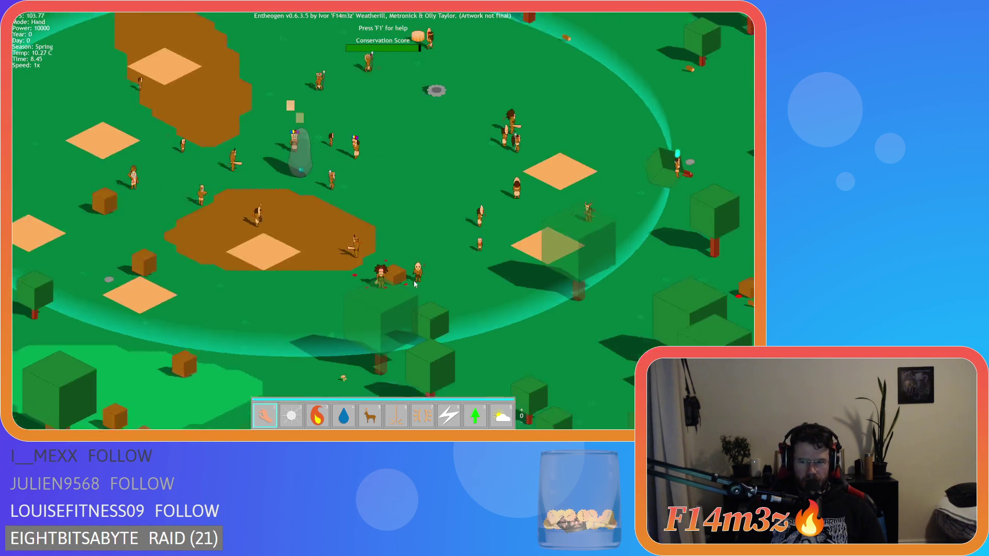
pyautogui.press('alt')
pyautogui.scroll(2, 465, 251)
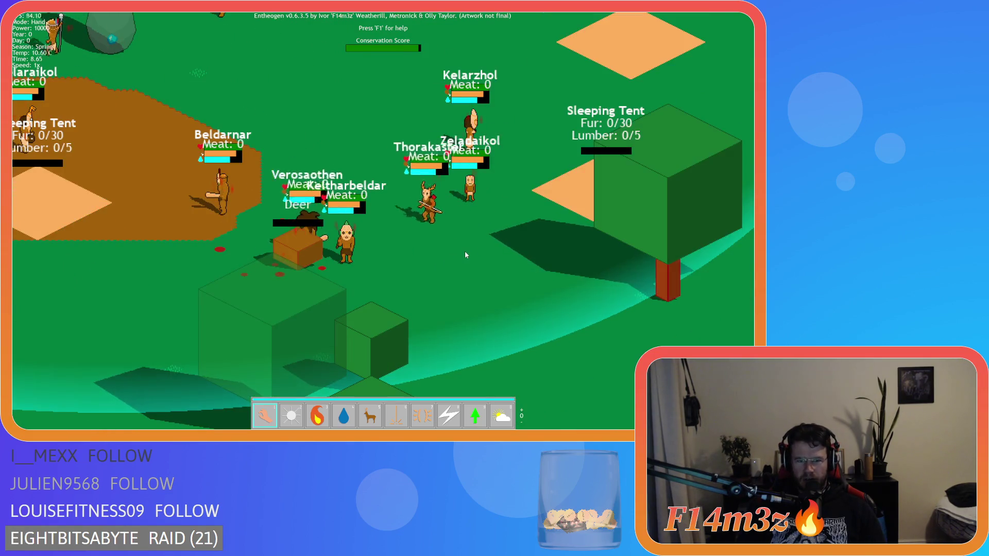
pyautogui.scroll(3, 318, 230)
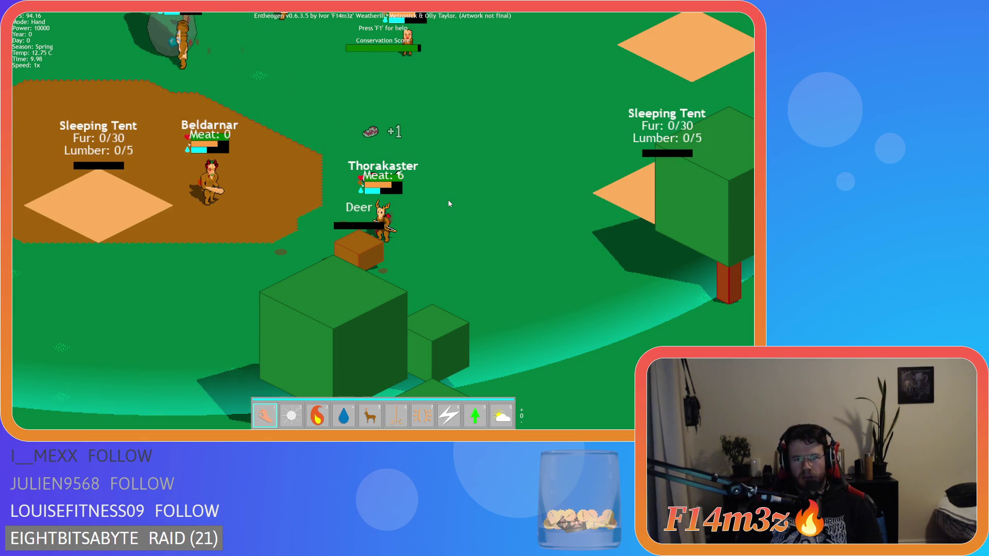
pyautogui.press('F5')
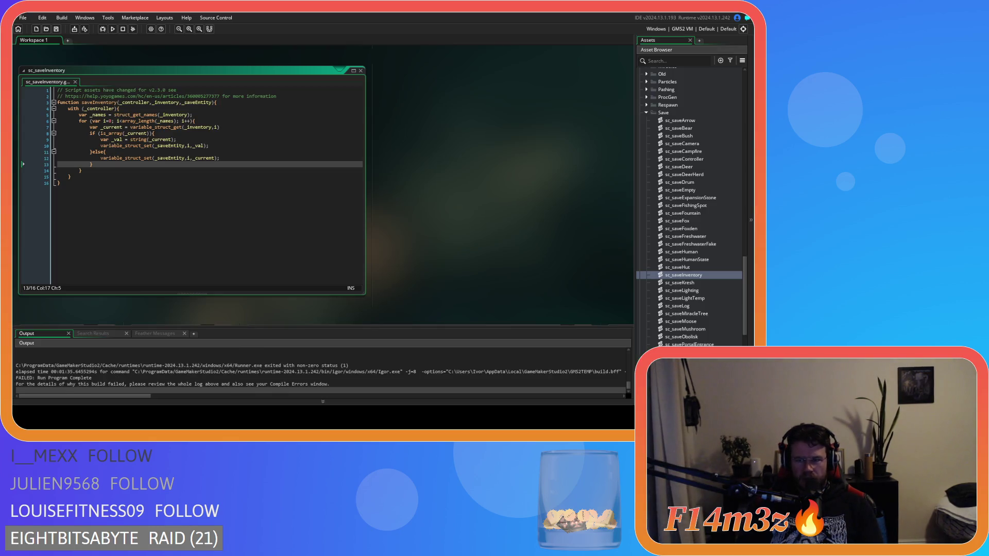
# Step: Open sc_loadCode and inspect the variable_struct_set call on line 214 and its runtime error
pyautogui.scroll(-6, 689, 206)
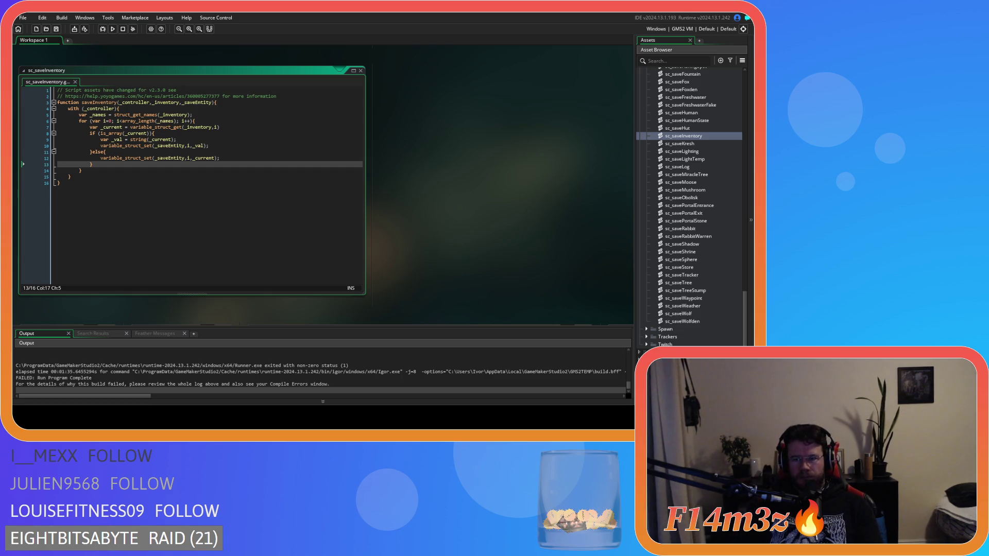
pyautogui.scroll(15, 691, 206)
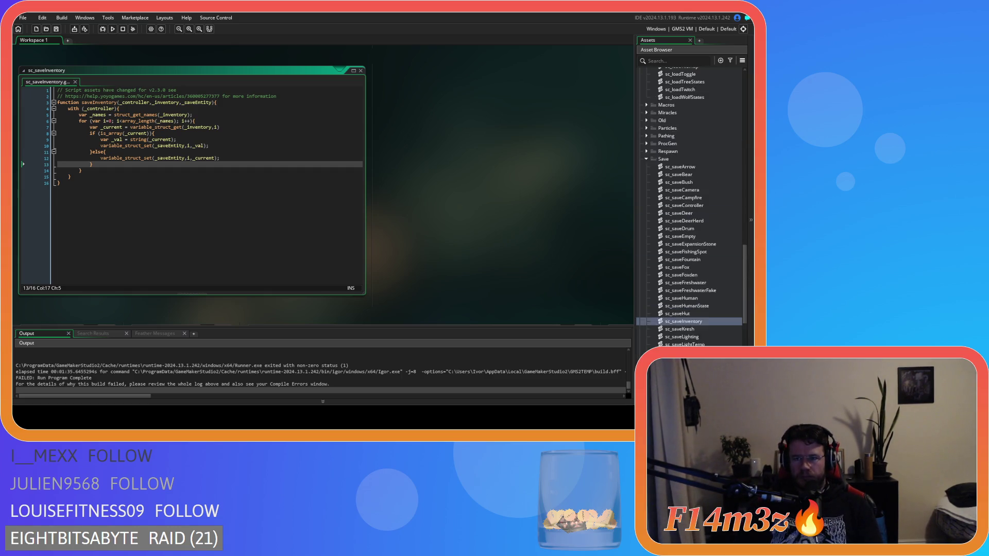
pyautogui.scroll(3, 690, 206)
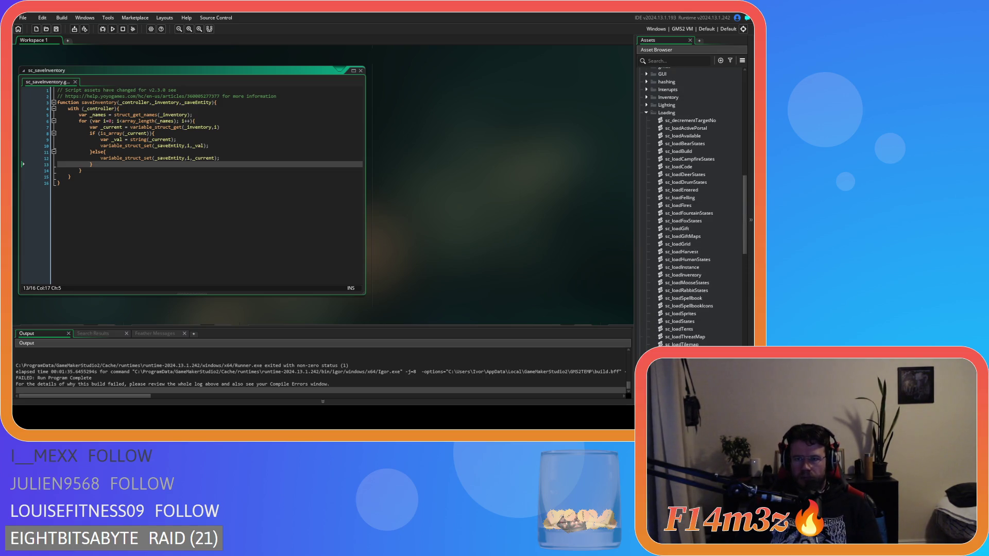
pyautogui.doubleClick(679, 167)
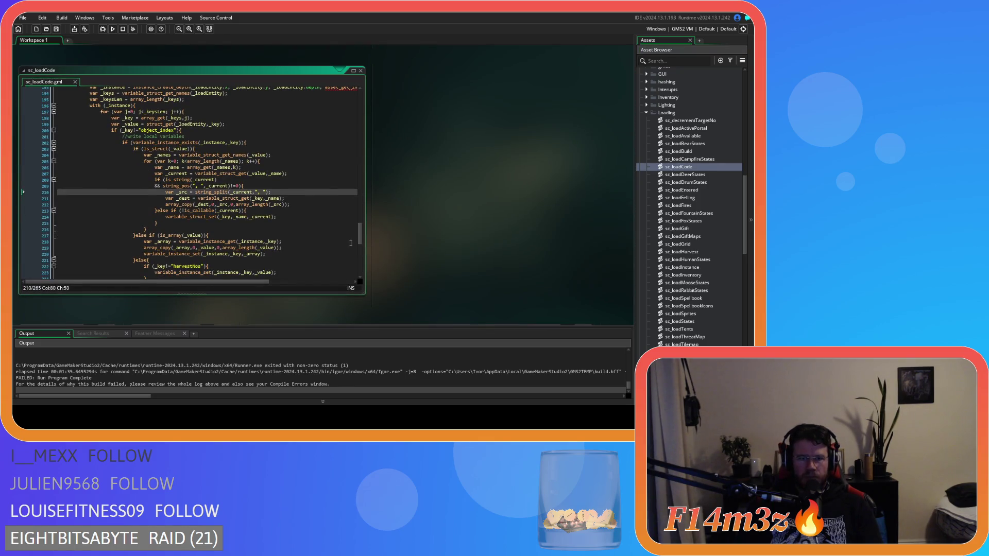
pyautogui.scroll(3, 359, 238)
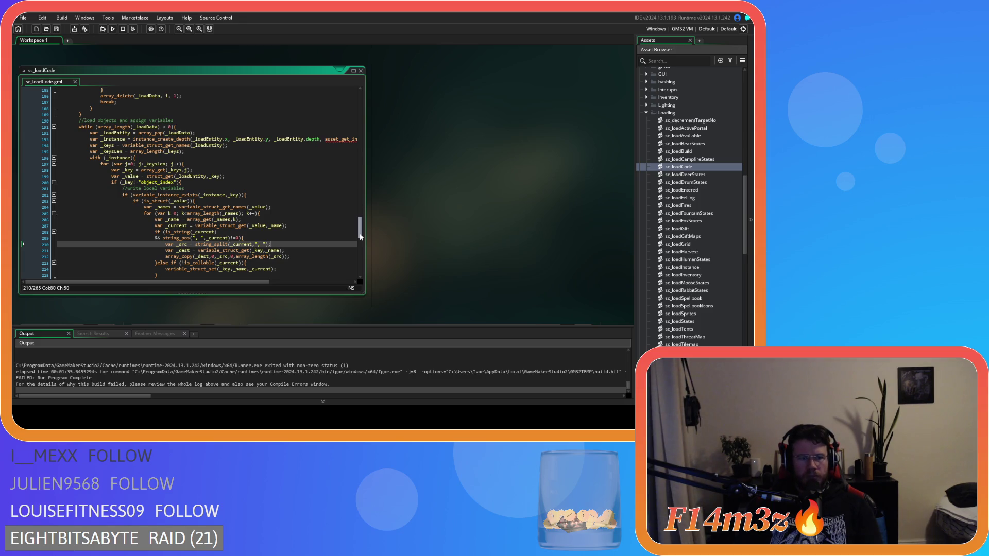
pyautogui.scroll(-2, 361, 237)
pyautogui.click(258, 245)
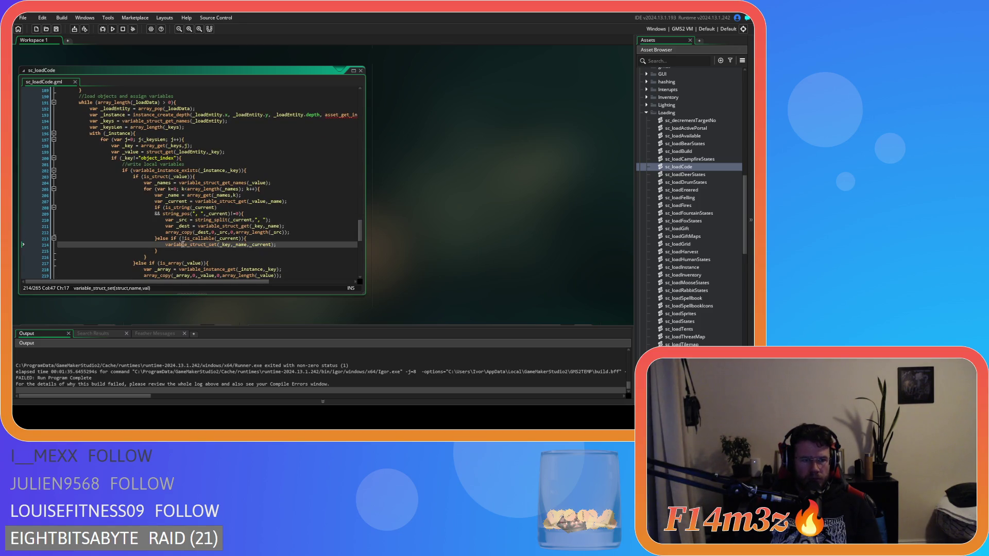
pyautogui.moveTo(197, 245)
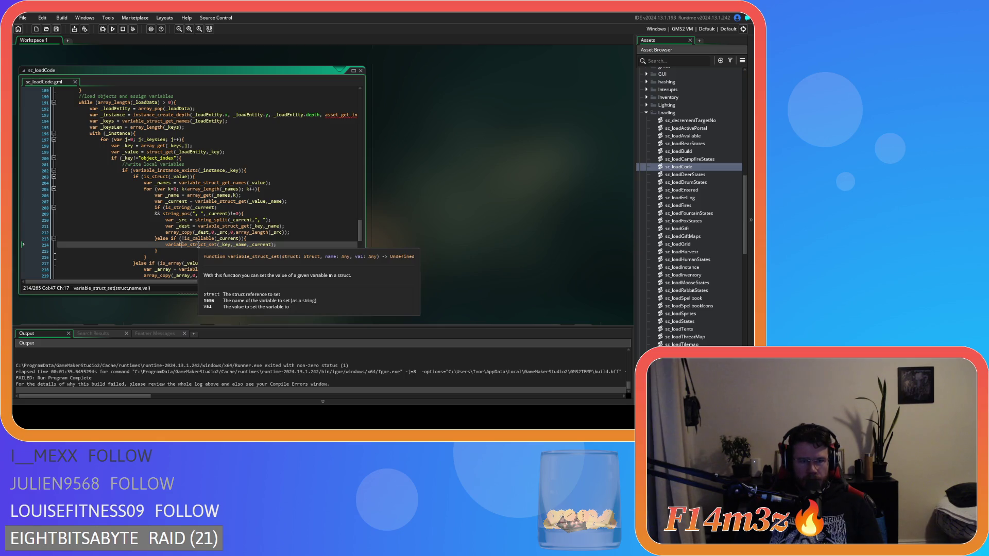
pyautogui.scroll(5, 206, 375)
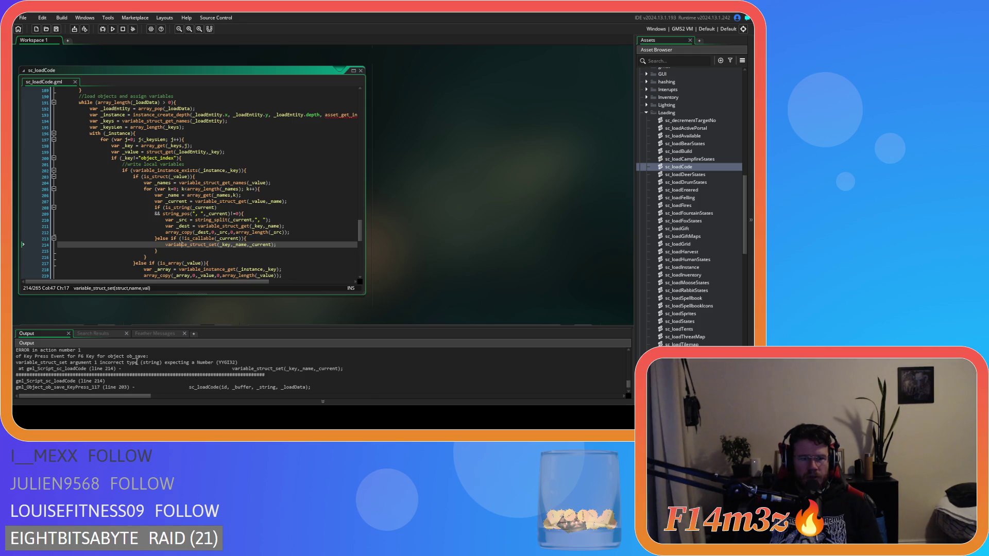
pyautogui.click(223, 245)
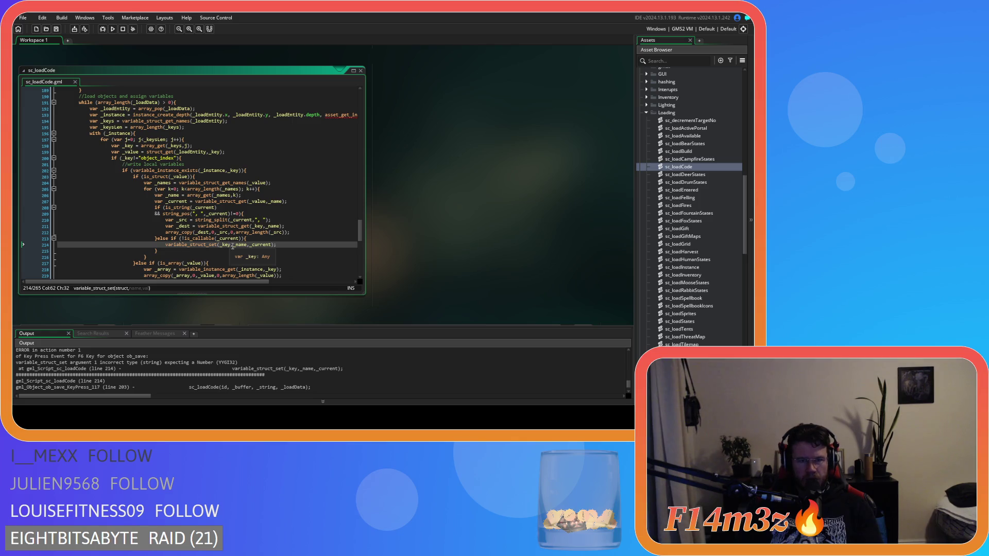
pyautogui.click(231, 245)
pyautogui.write(',')
pyautogui.press('BackSpace')
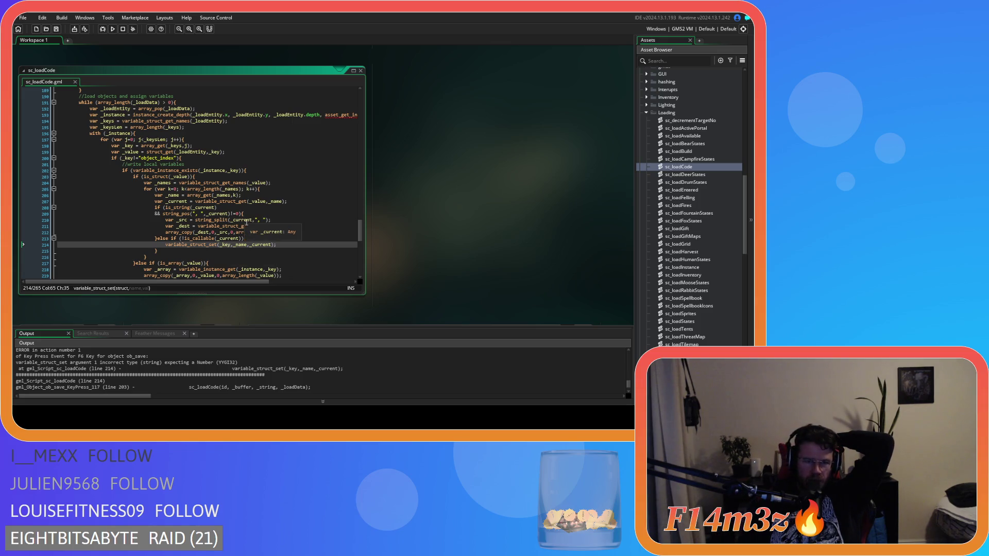
pyautogui.click(257, 226)
pyautogui.click(223, 244)
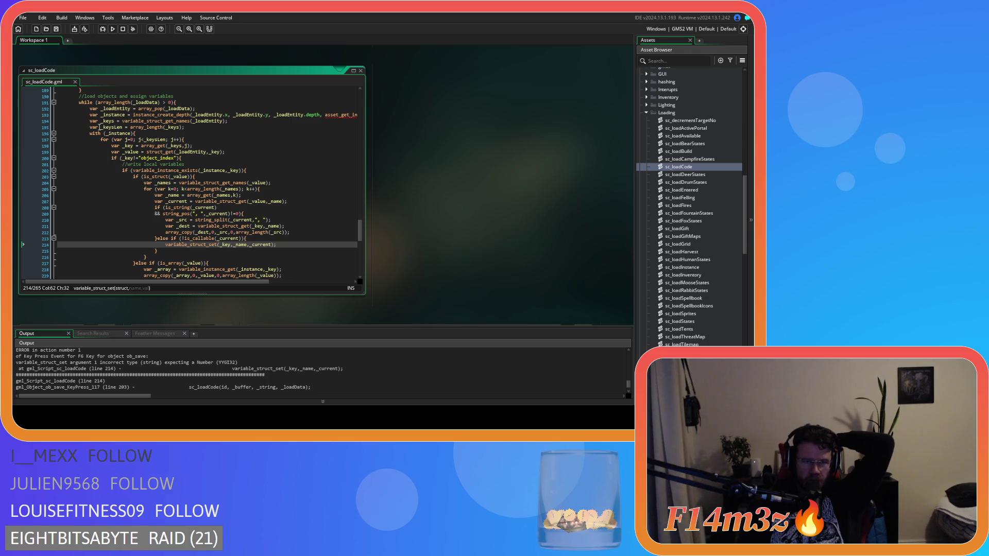
pyautogui.moveTo(162, 121)
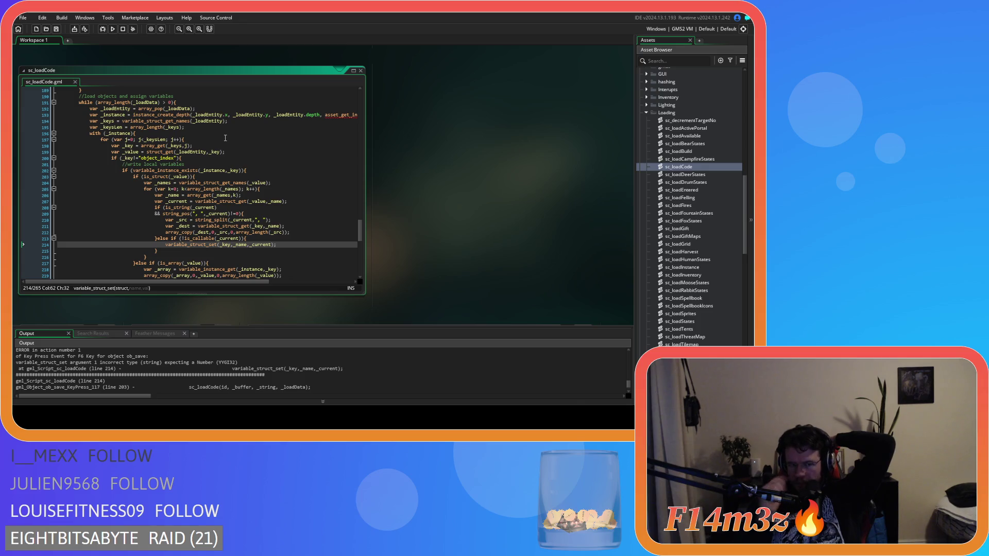
pyautogui.scroll(-3, 225, 138)
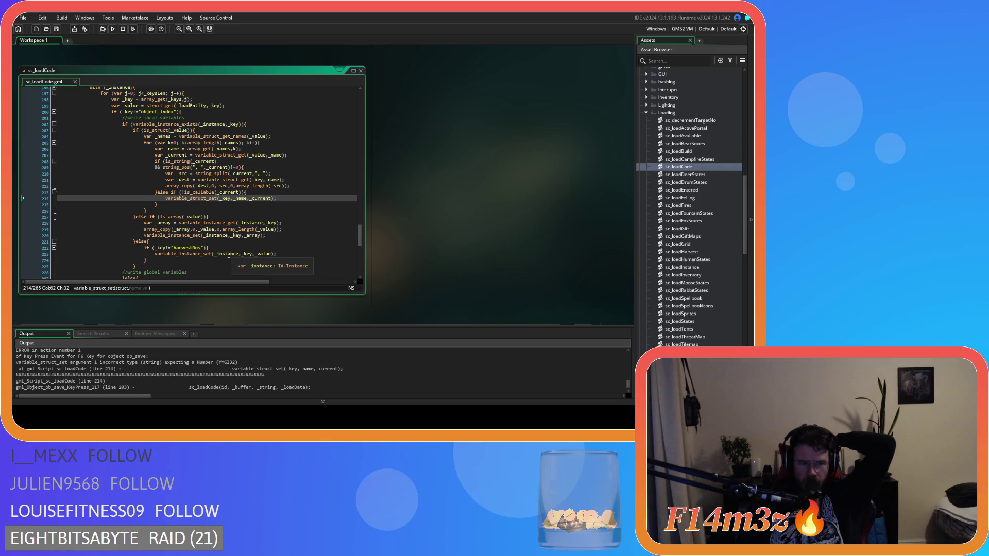
pyautogui.moveTo(201, 255)
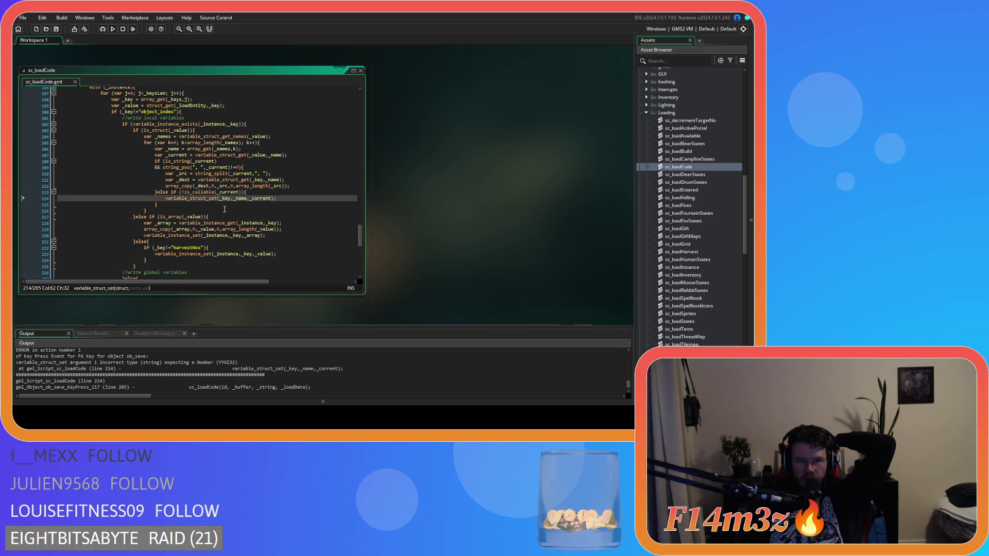
pyautogui.click(225, 255)
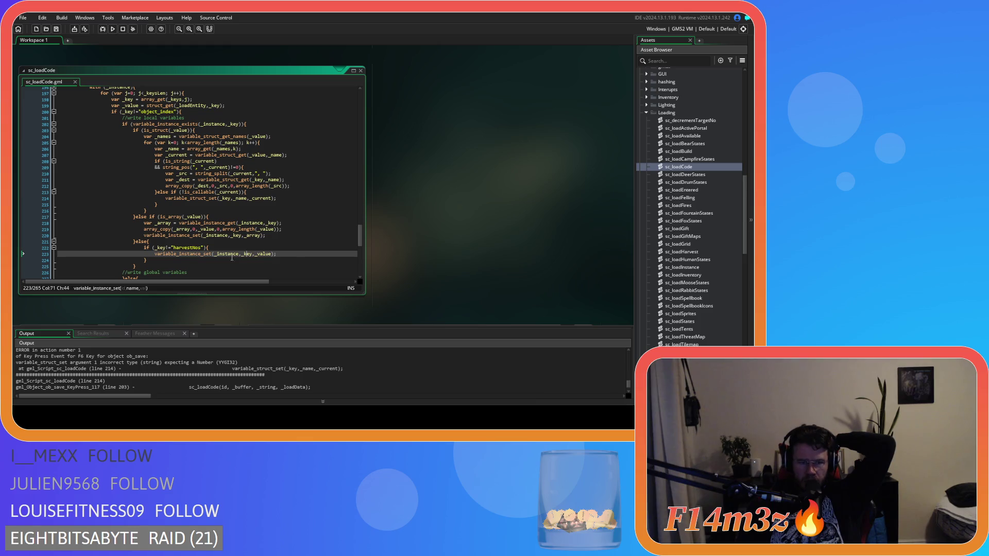
pyautogui.click(227, 199)
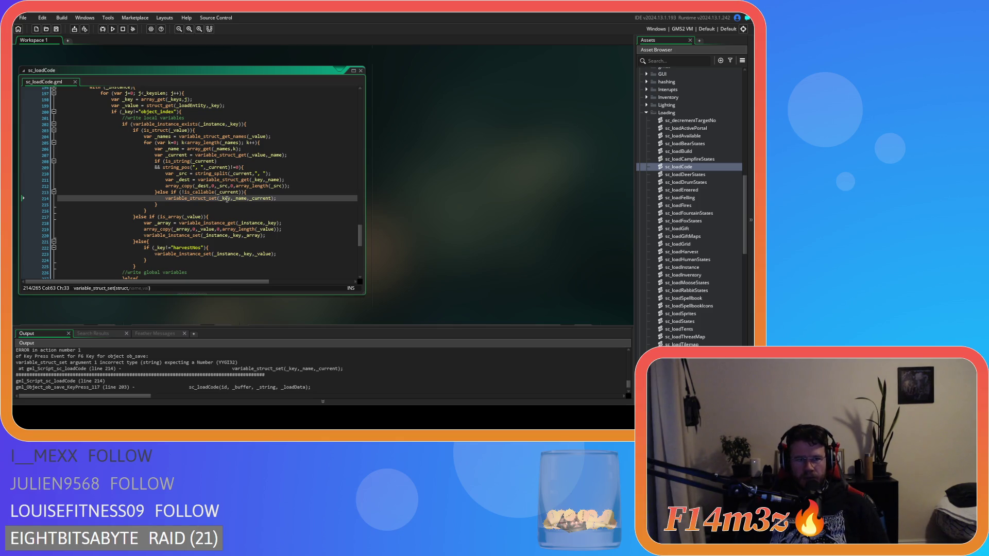
pyautogui.scroll(2, 247, 222)
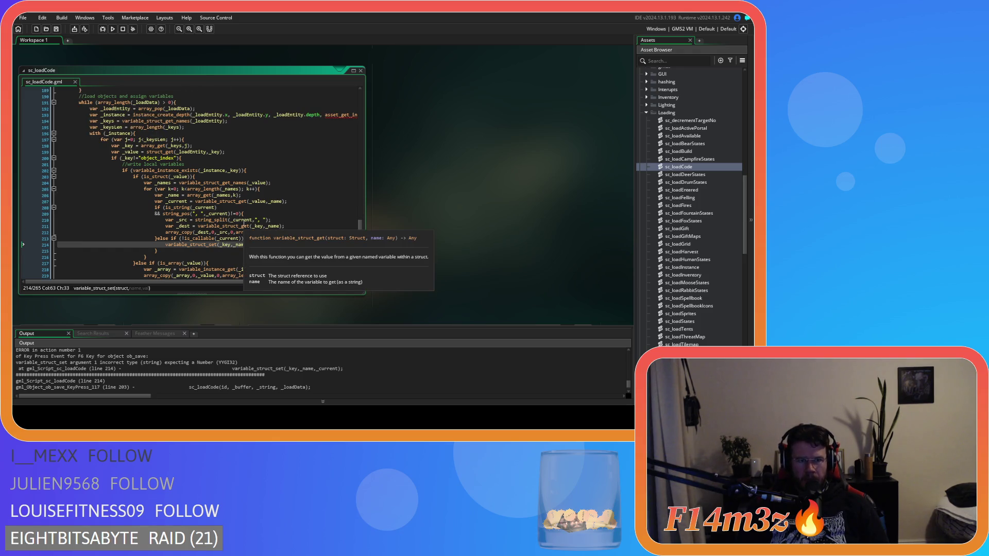
pyautogui.scroll(-1, 243, 223)
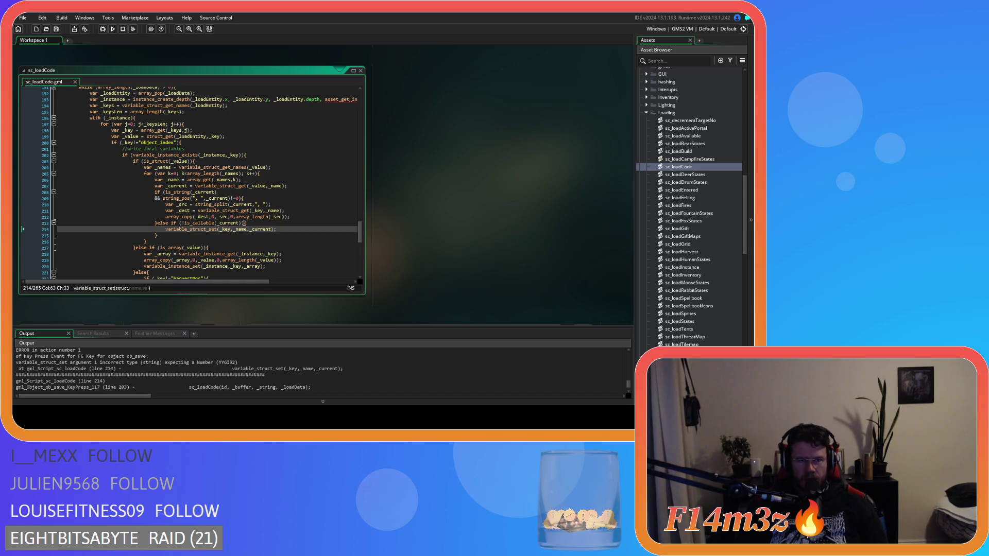
pyautogui.scroll(-2, 244, 223)
pyautogui.scroll(1, 271, 250)
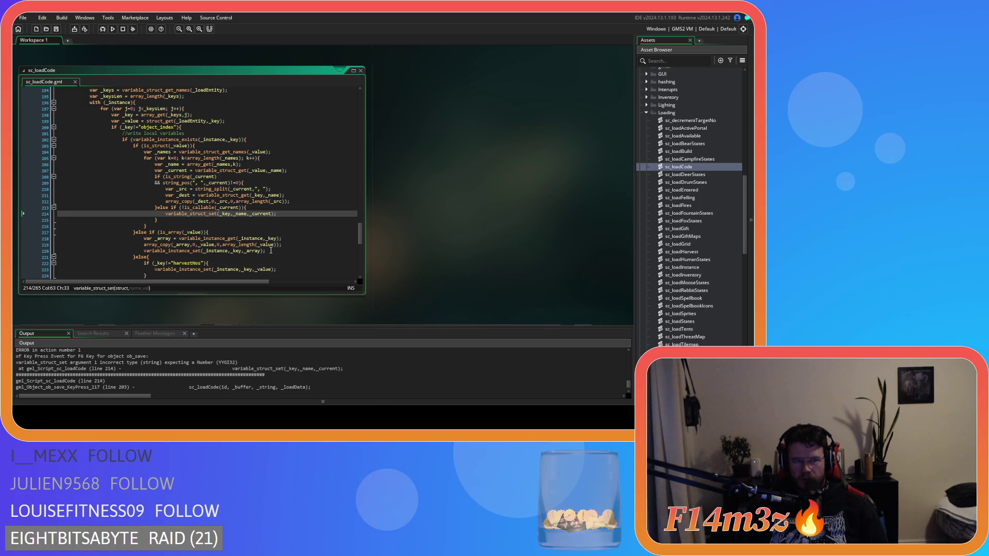
pyautogui.scroll(1, 270, 251)
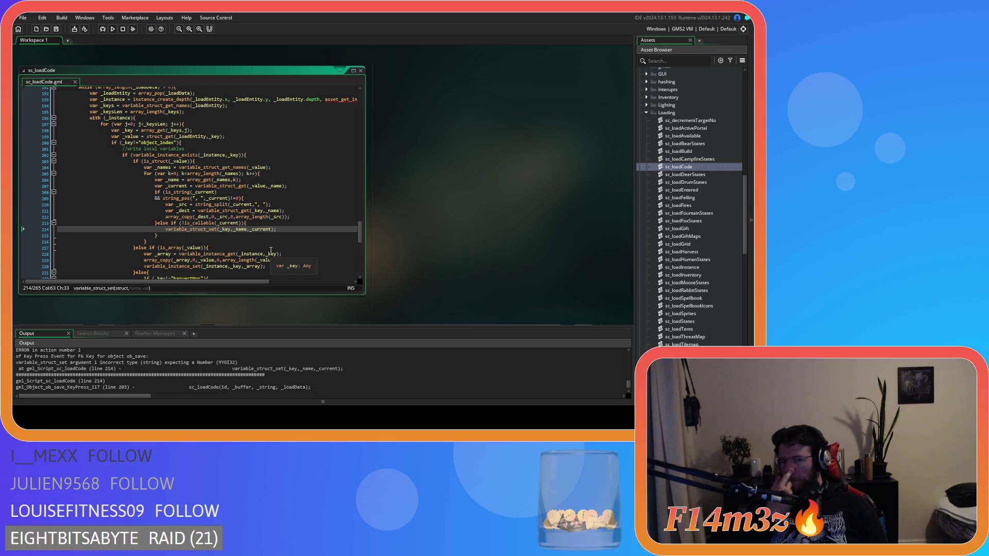
# Step: Insert 'var _struct = variable_instance_get(_instance,_key);' on a new line after line 213
pyautogui.click(253, 224)
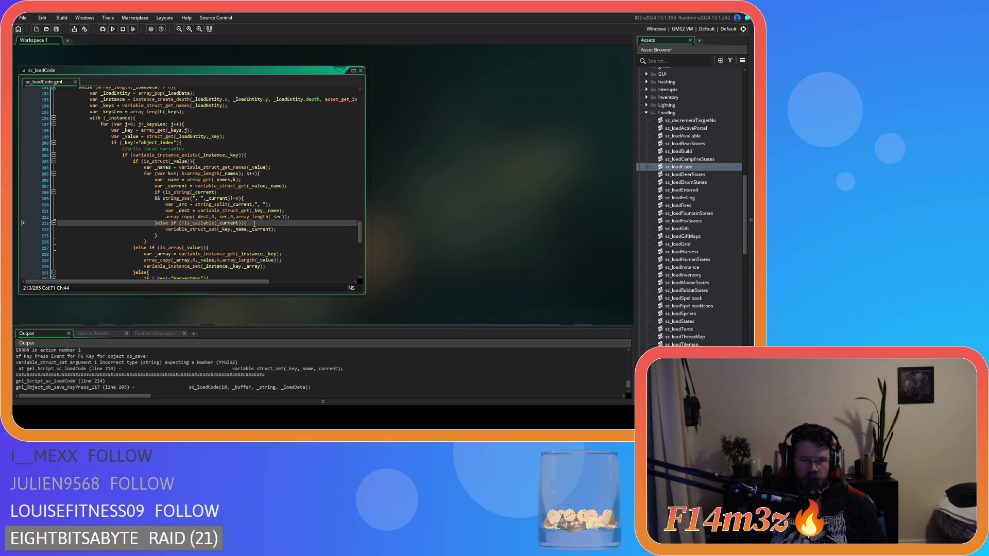
pyautogui.press('Return')
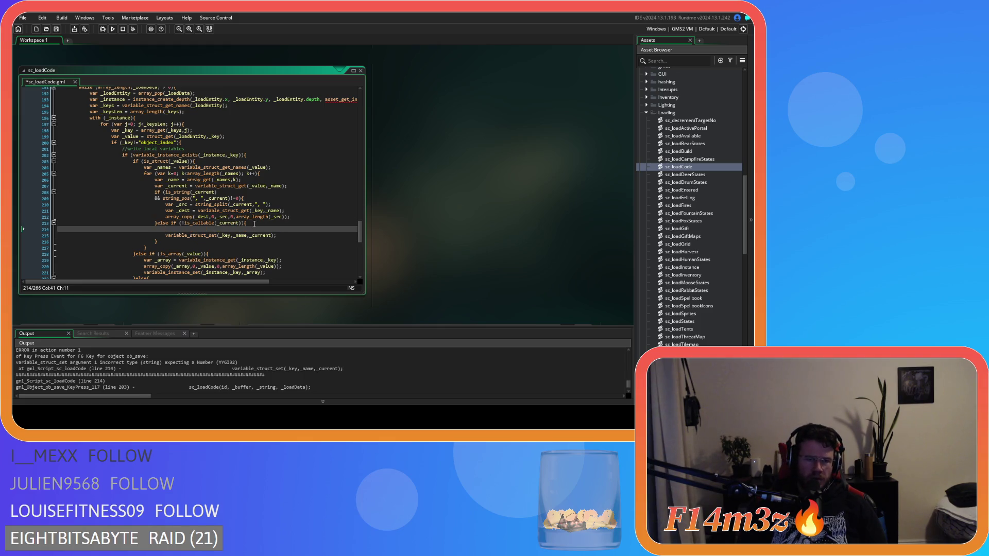
pyautogui.write('v')
pyautogui.write('ariable')
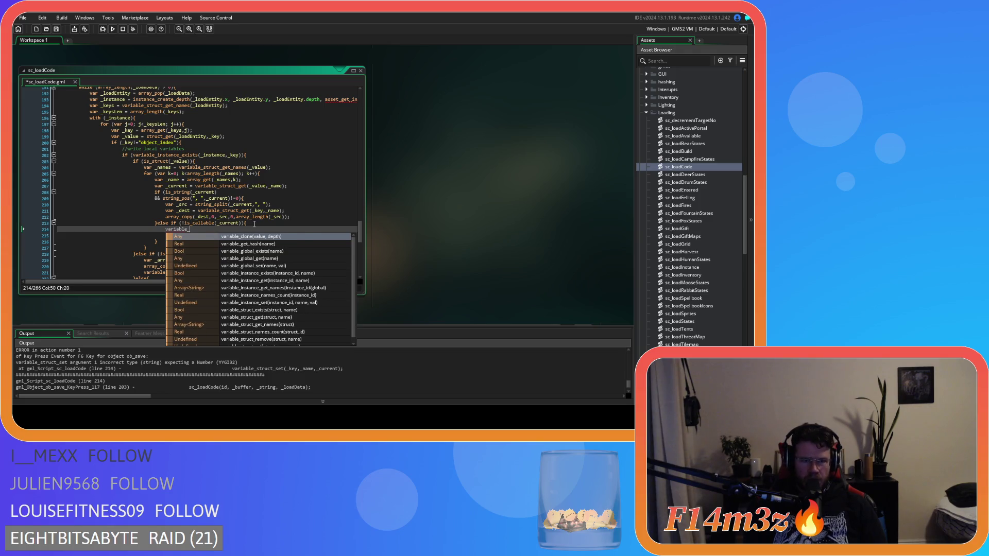
pyautogui.write('_instance_get')
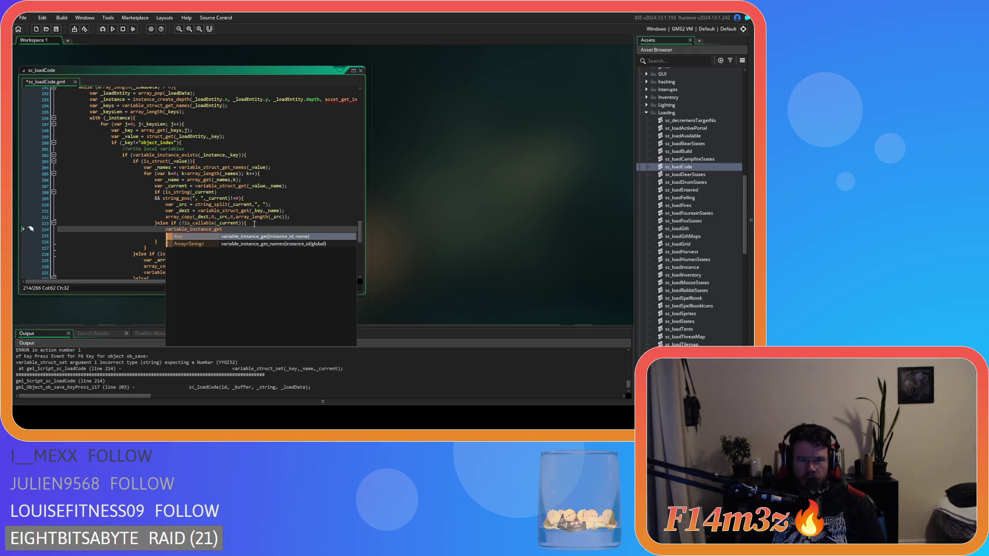
pyautogui.write('(_')
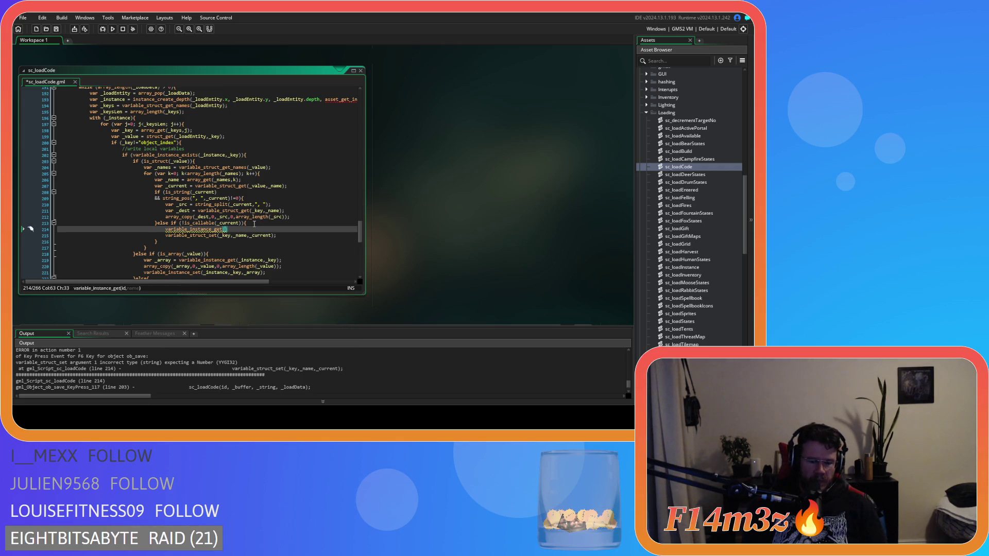
pyautogui.write('insta')
pyautogui.press('Return')
pyautogui.write(',')
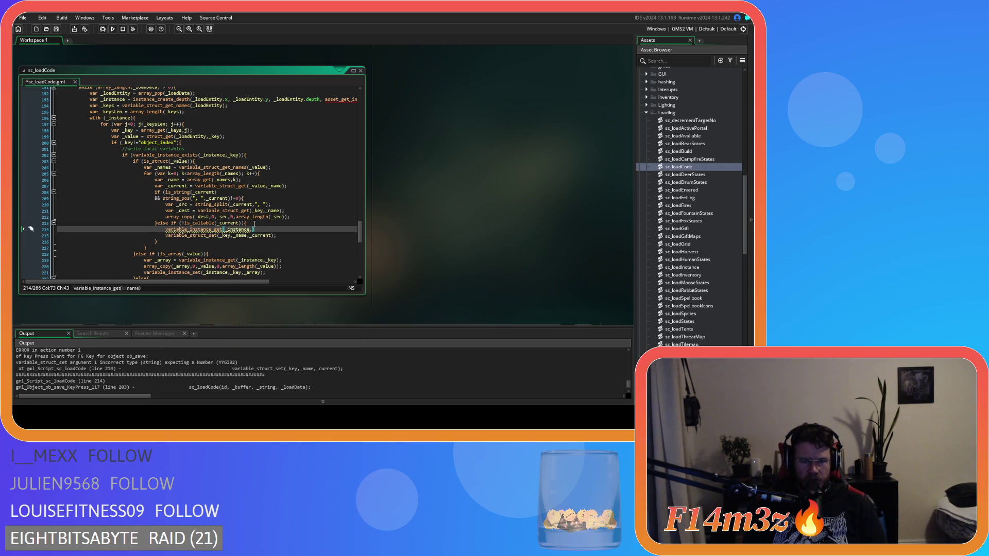
pyautogui.write('_key')
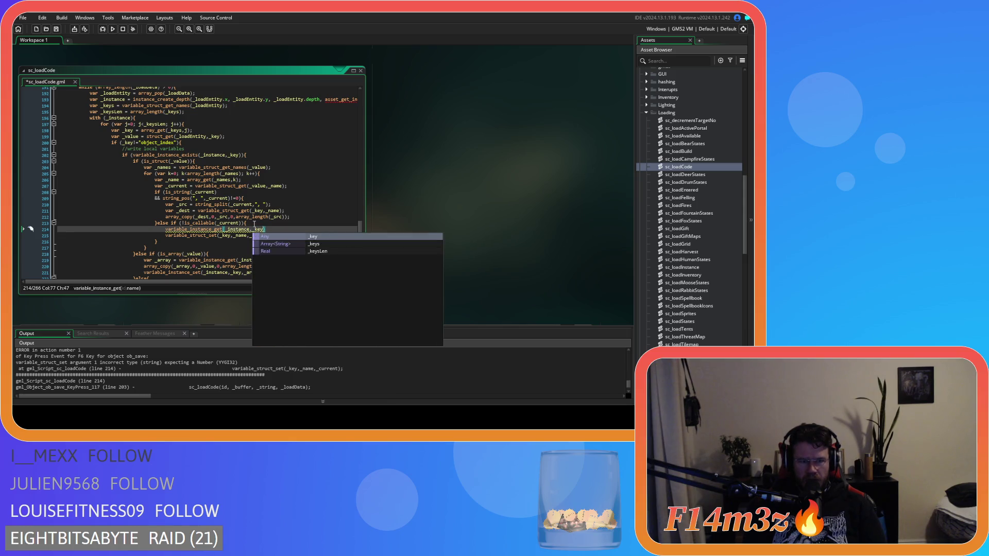
pyautogui.write(')')
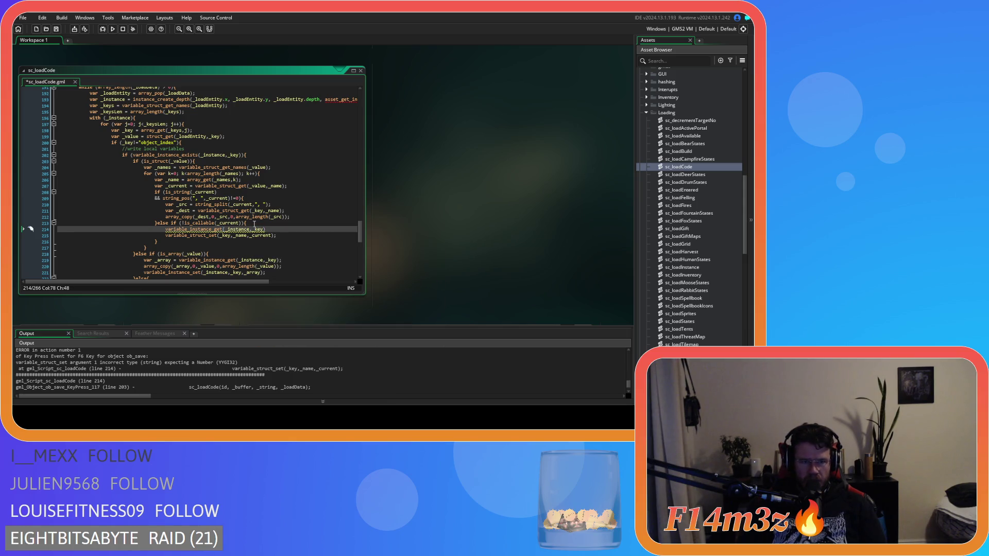
pyautogui.moveTo(261, 226)
pyautogui.write('l')
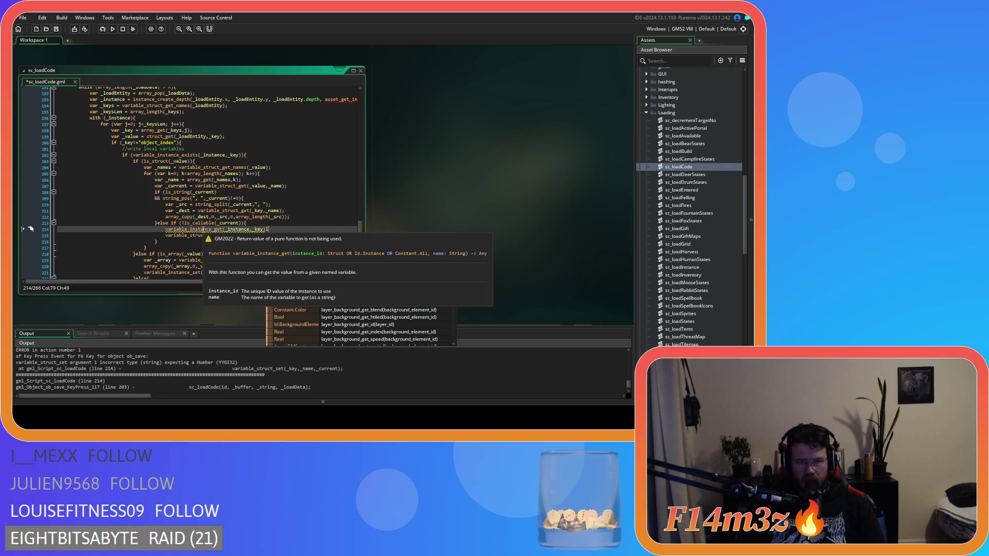
pyautogui.press('Home')
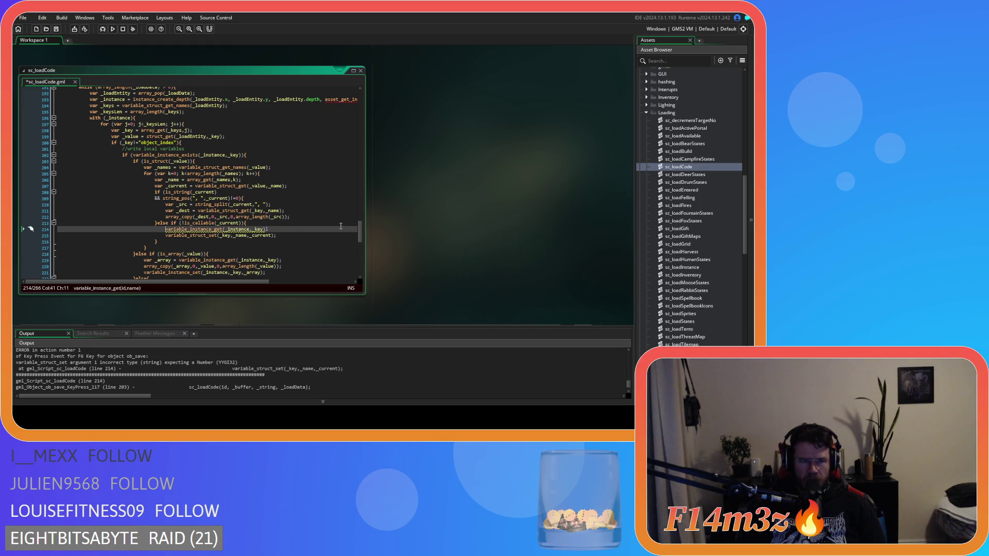
pyautogui.write('var _struct =')
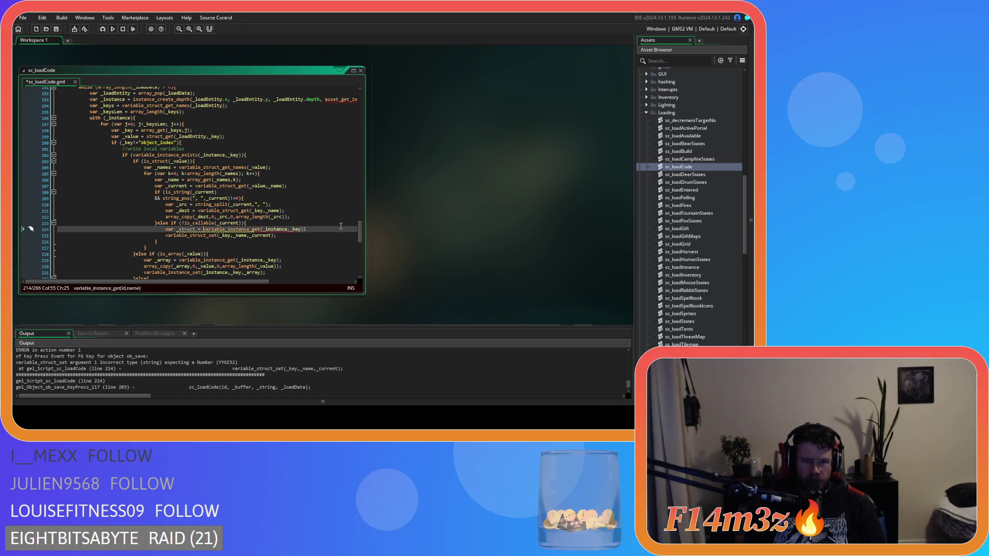
pyautogui.click(316, 230)
pyautogui.write(';')
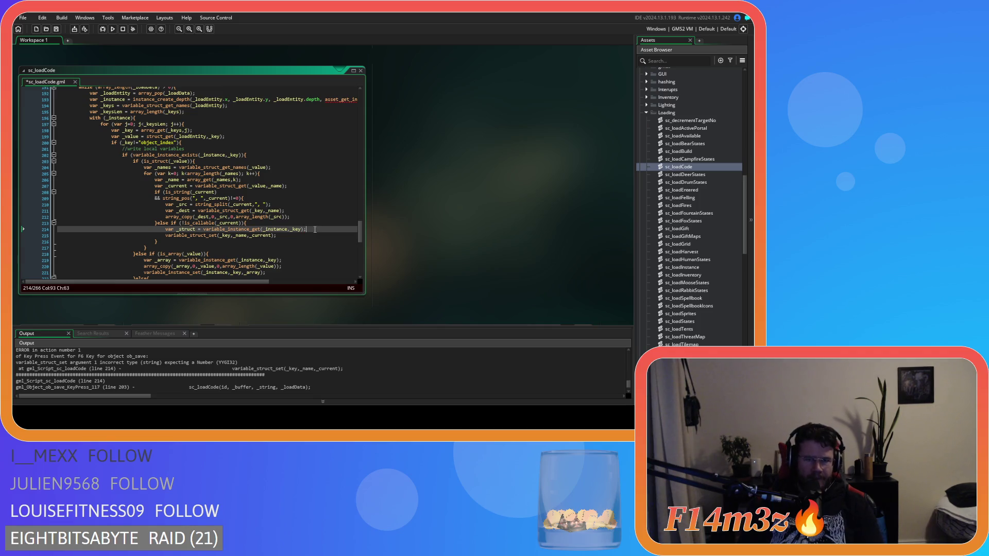